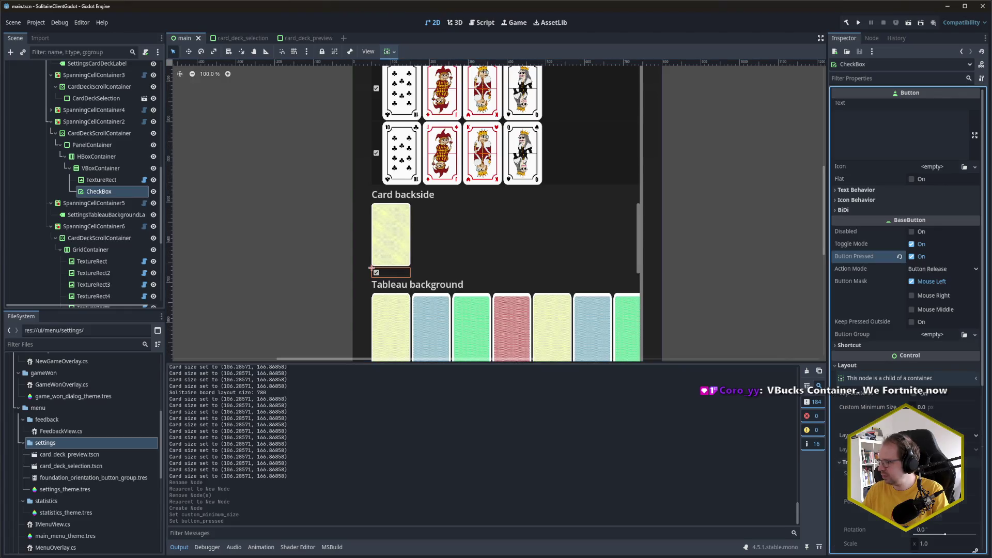
Set the card backside CheckBox's horizontal container sizing to Shrink Center
click(855, 474)
scroll(925, 439, down, 3)
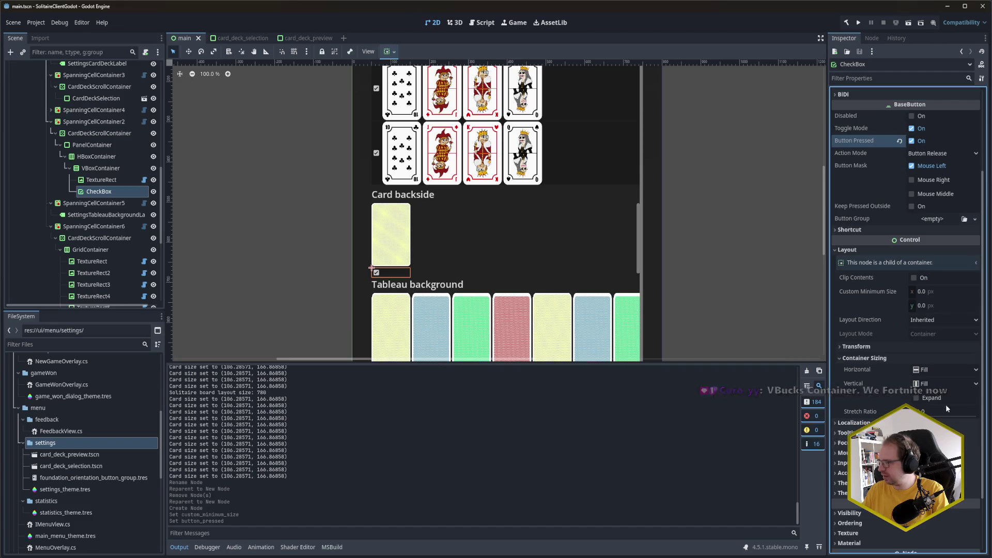
click(947, 373)
click(946, 405)
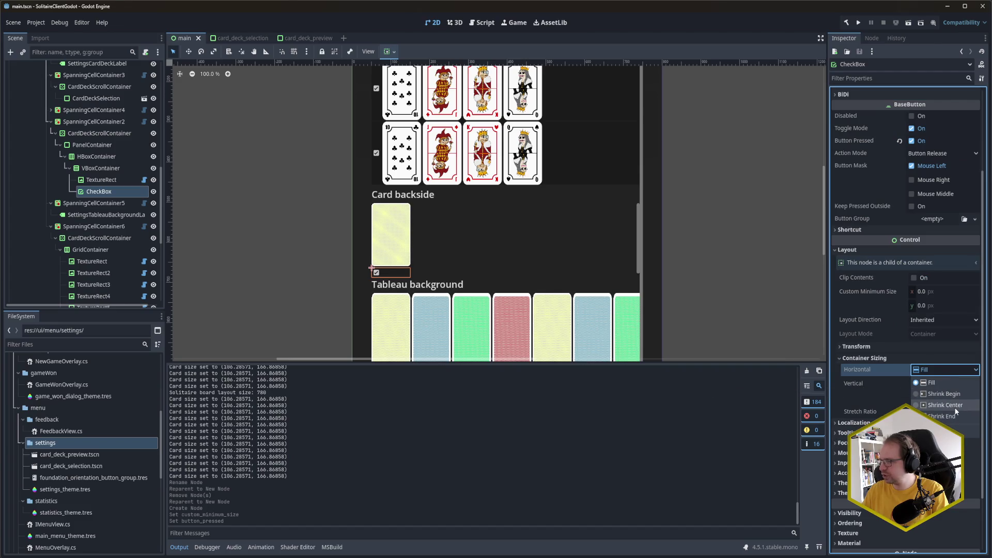
Save the scene, then select the PanelContainer node
key(ctrl+s)
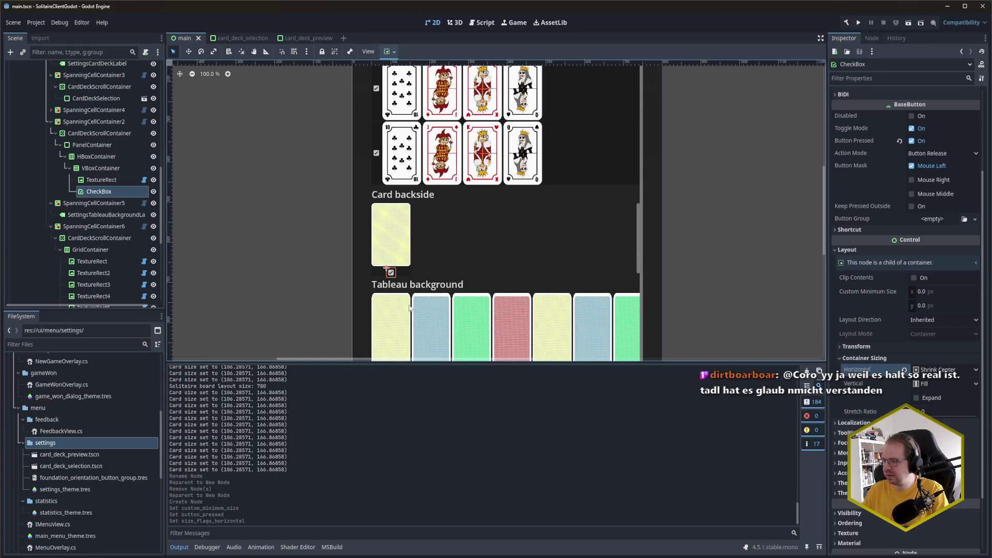
click(703, 242)
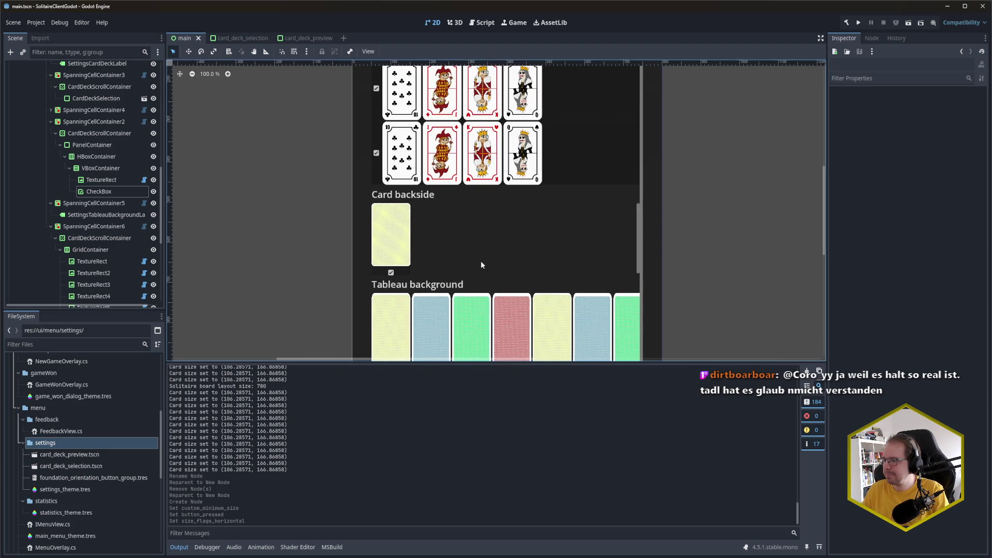
click(90, 146)
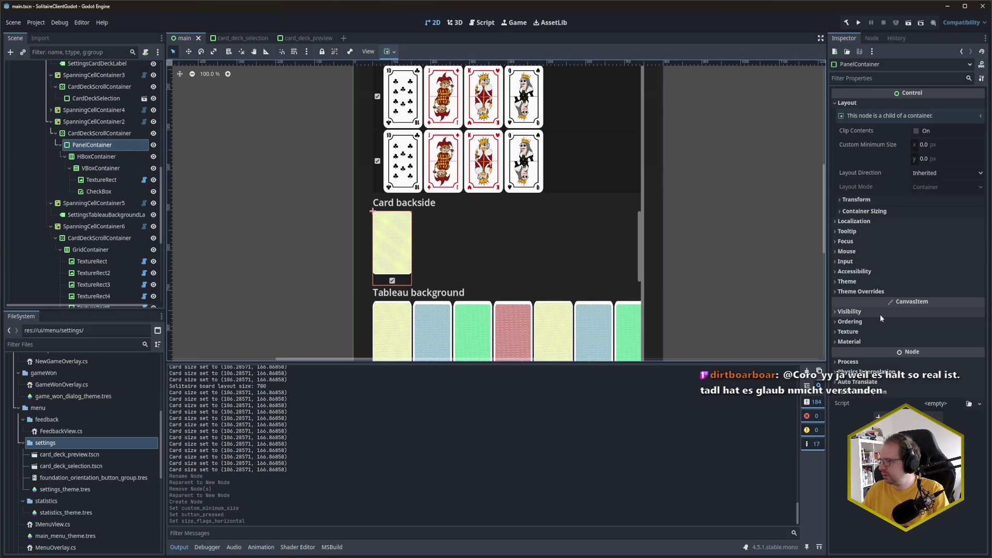
Enable horizontal Expand in the card backside PanelContainer's Container Sizing
click(877, 212)
click(930, 239)
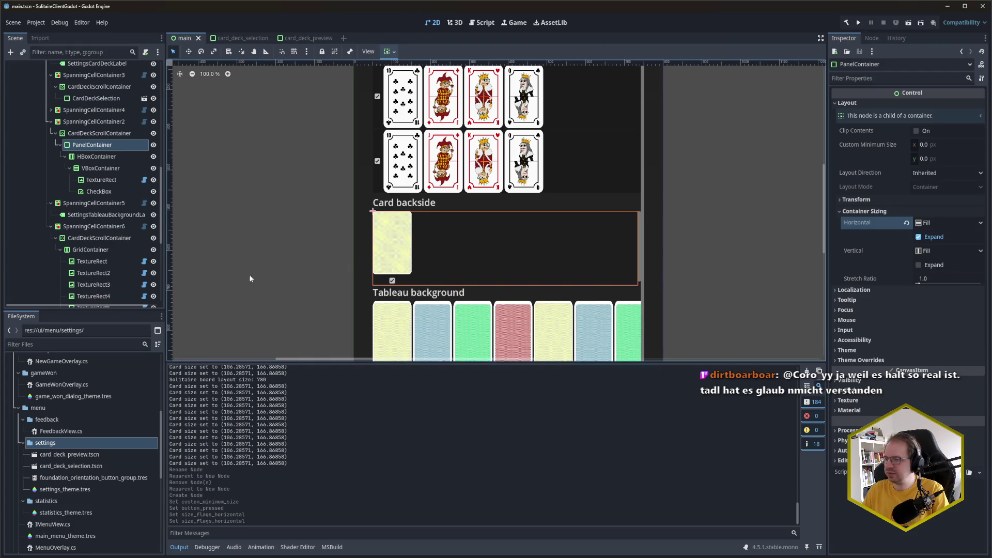
click(97, 170)
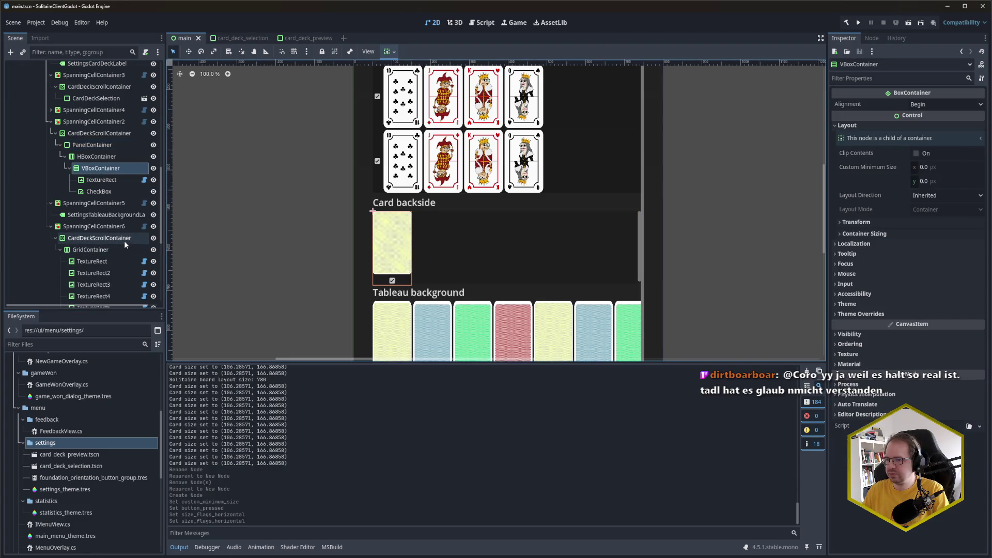
Duplicate the card backside column three times and give the second copy backside_raster_blue.svg
key(ctrl+d)
key(ctrl+d)
key(ctrl+d)
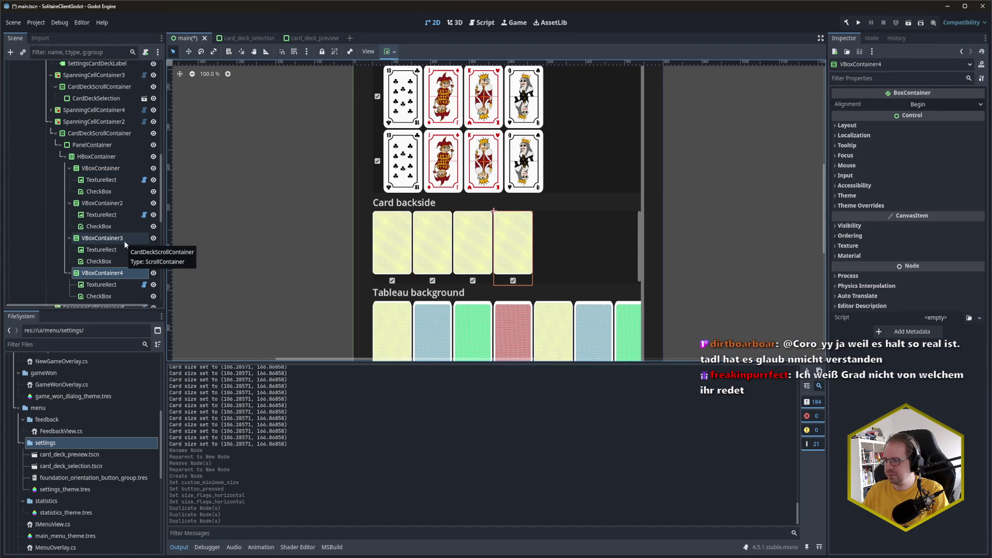
click(103, 216)
scroll(82, 427, up, 3)
scroll(82, 427, up, 5)
click(16, 402)
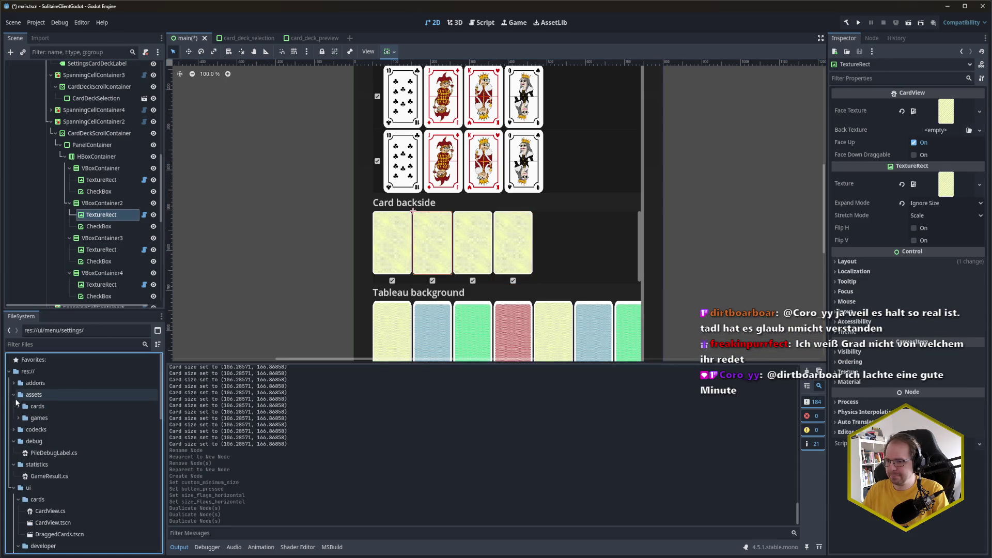
click(18, 406)
double_click(24, 418)
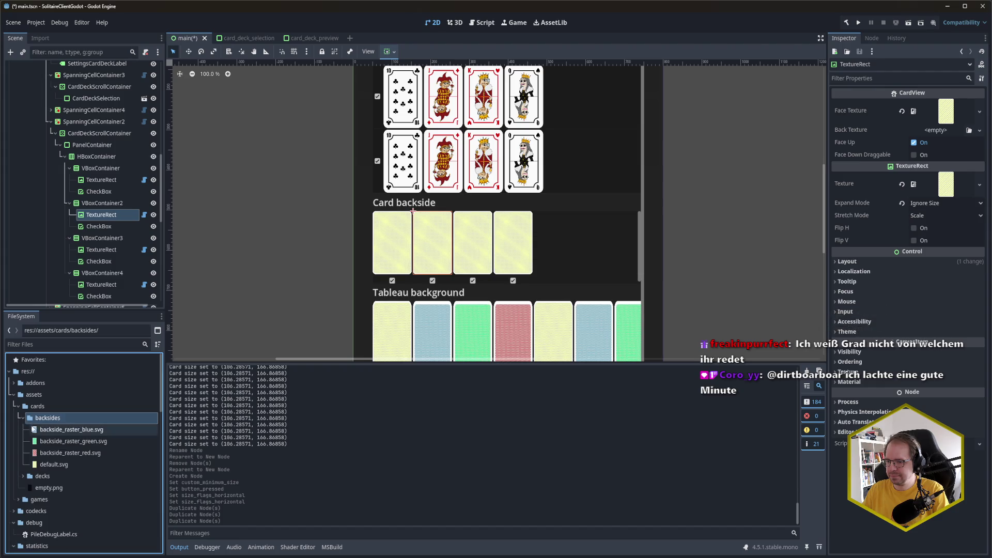
mouse_move(89, 430)
mouse_down()
mouse_move(654, 305)
mouse_move(947, 111)
mouse_up()
key(ctrl+s)
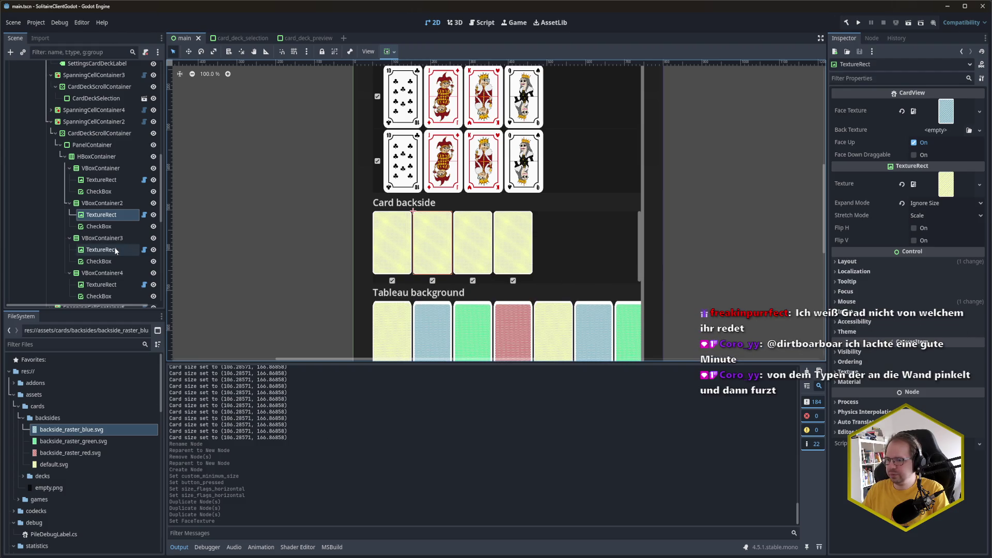
Assign the green and red backside textures to the third and fourth columns, then save
click(116, 251)
mouse_move(73, 442)
mouse_down()
mouse_move(930, 103)
mouse_move(945, 117)
mouse_up()
click(104, 286)
drag(71, 453, 947, 111)
key(ctrl+s)
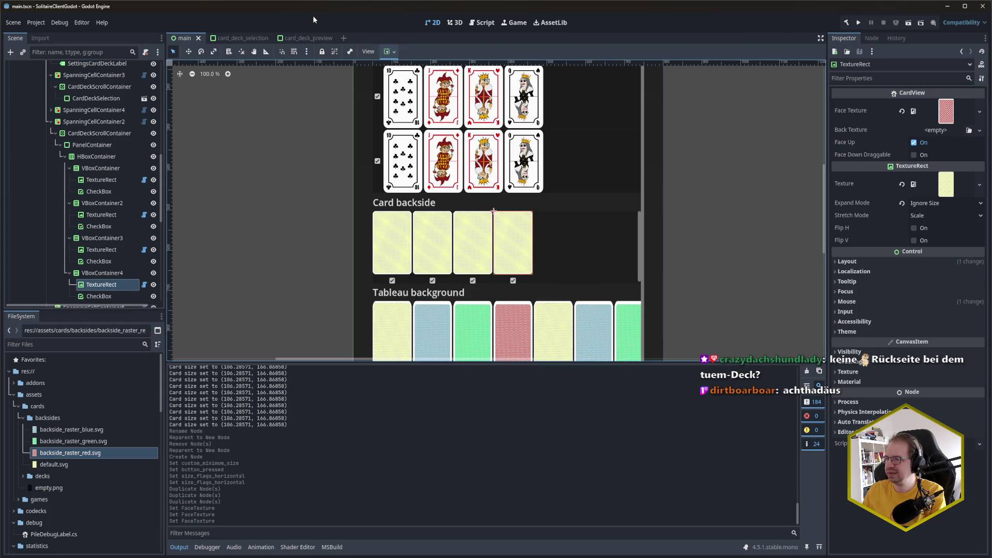
click(101, 168)
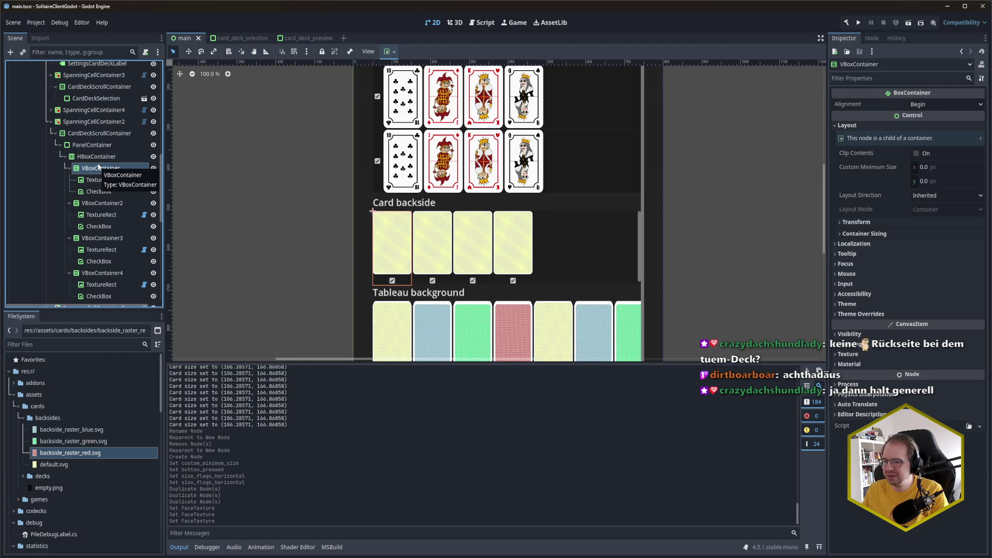
Choose Save Branch as Scene for the first VBoxContainer column
click(14, 394)
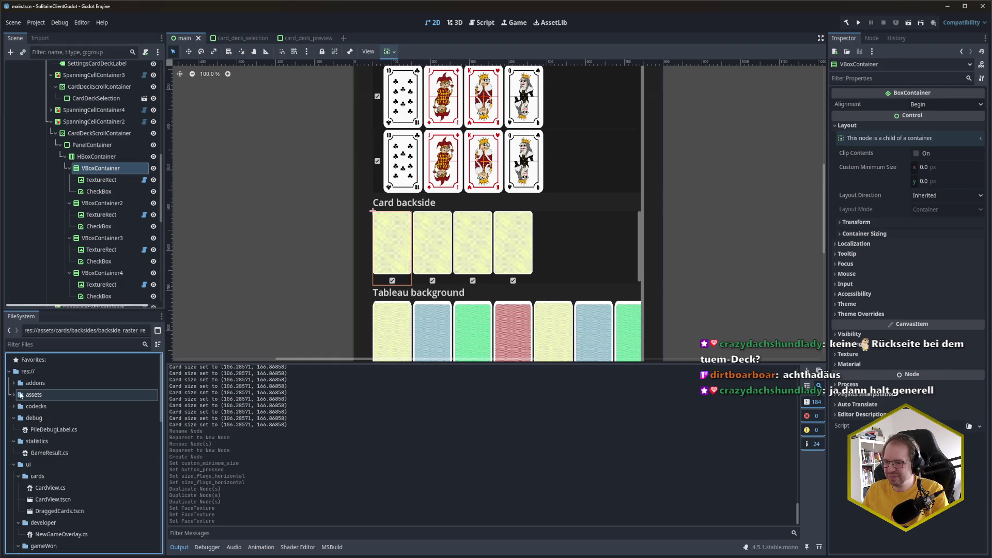
scroll(74, 408, down, 5)
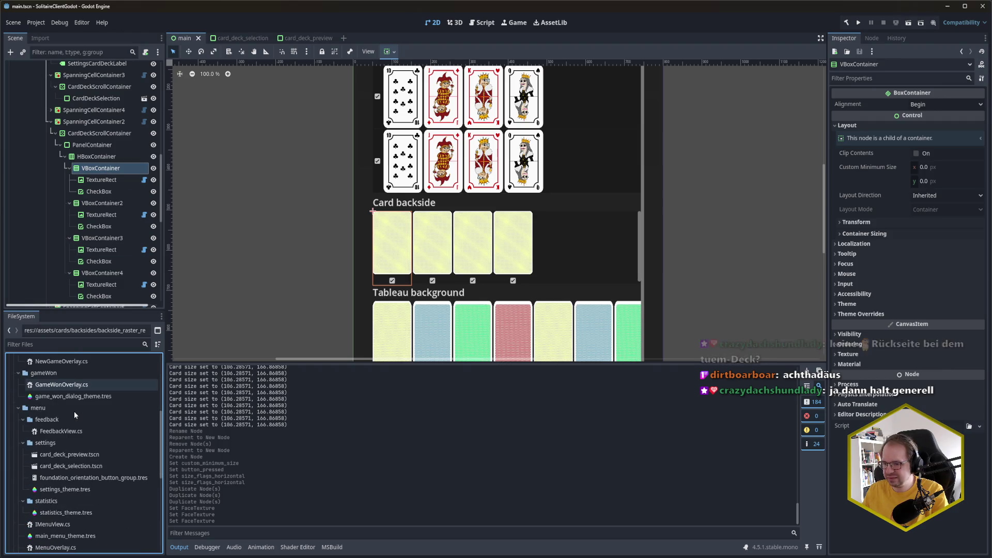
right_click(103, 169)
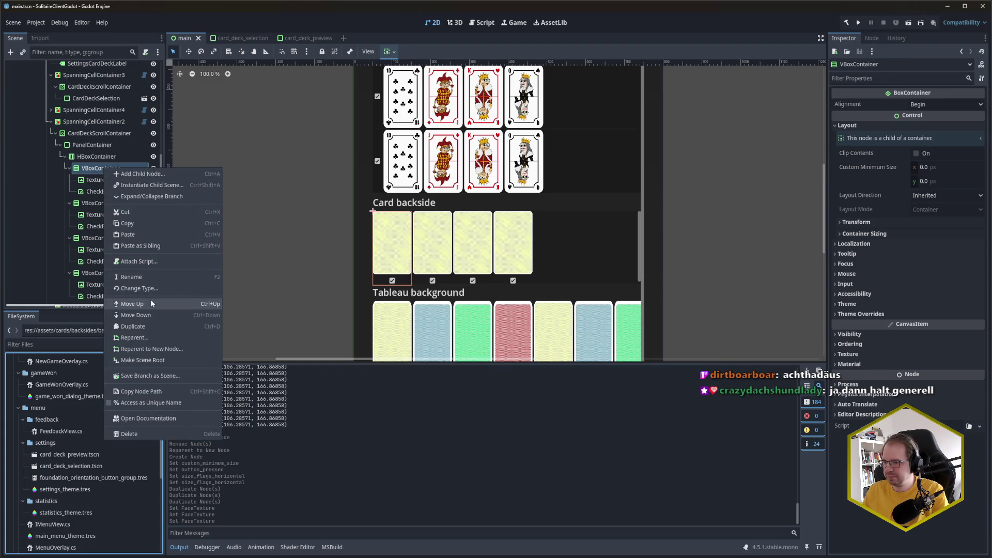
click(157, 377)
drag(82, 143, 432, 157)
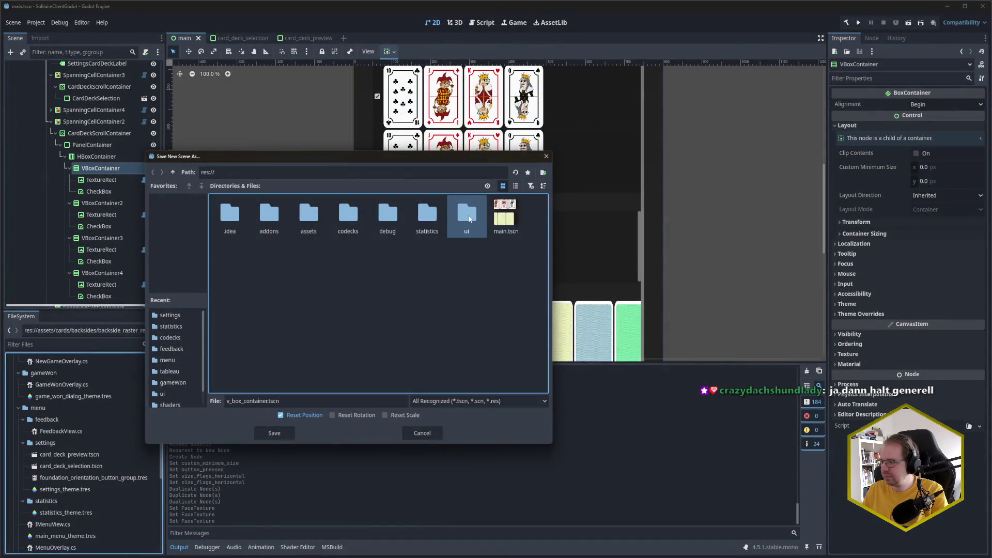
Save the branch as card_backside_preview.tscn in res://ui/menu/settings
double_click(467, 213)
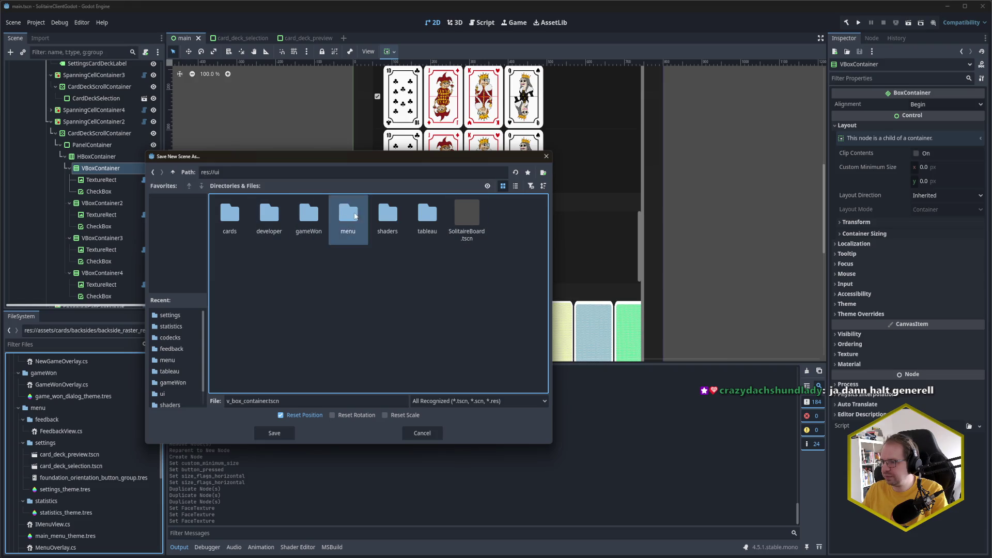
double_click(347, 213)
double_click(269, 213)
click(269, 400)
key(shift+Home)
text(card_)
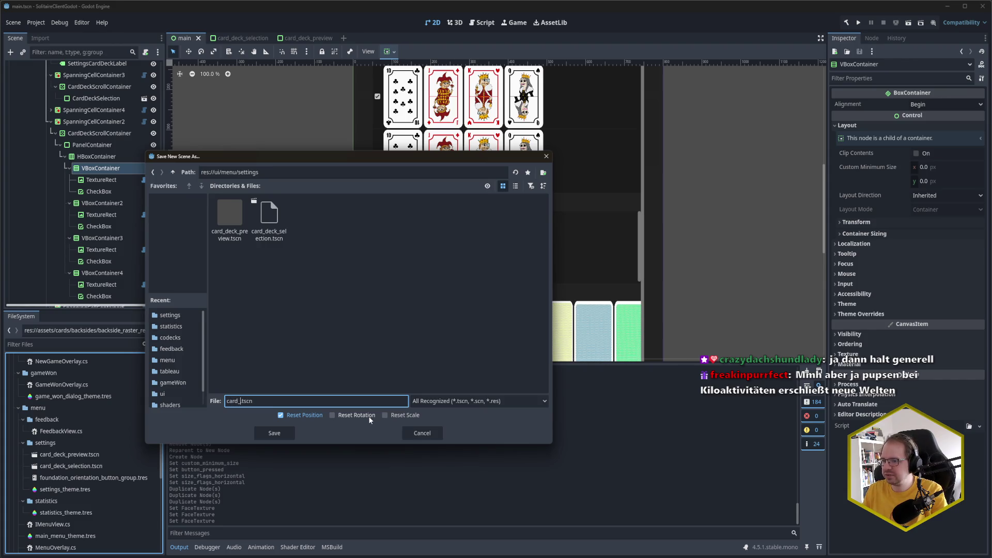
text(backside_)
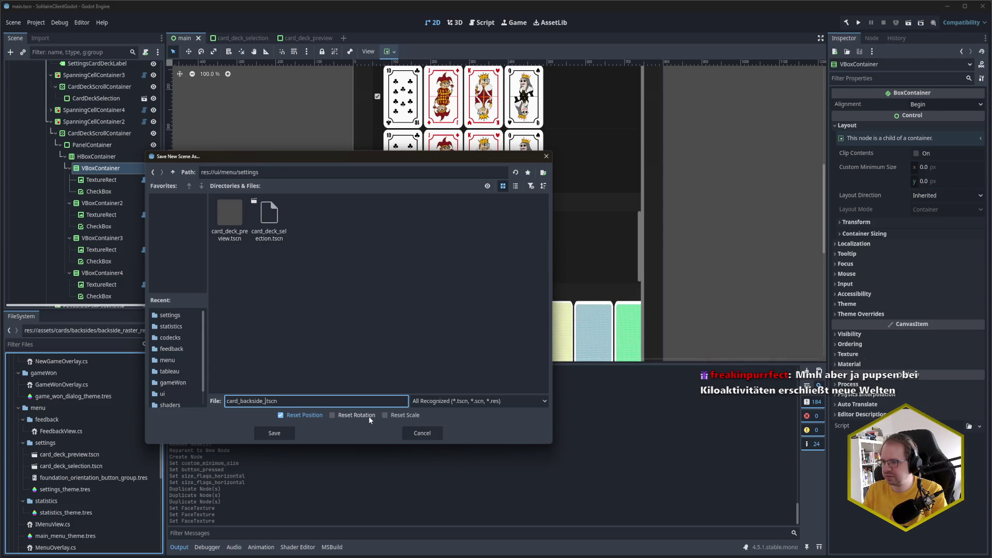
text(preview)
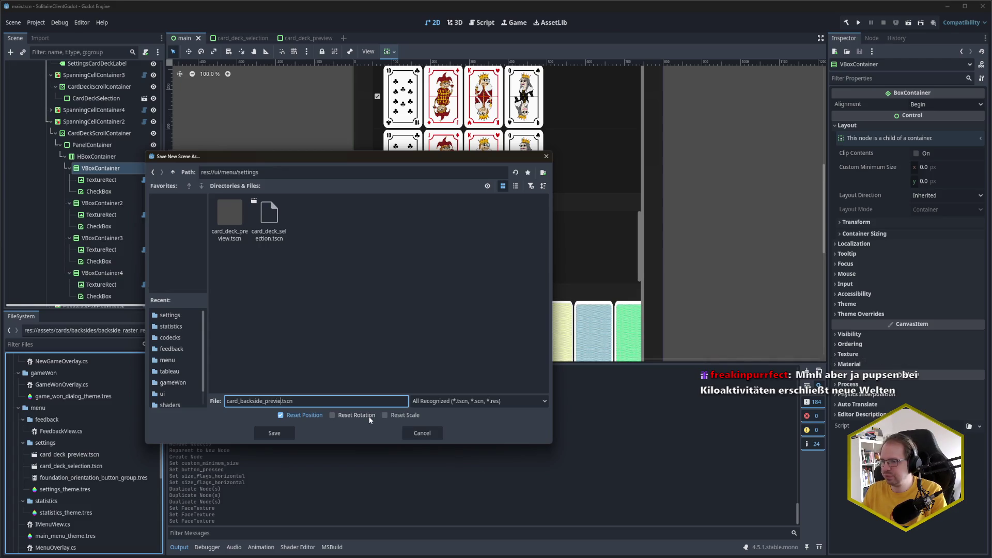
key(Return)
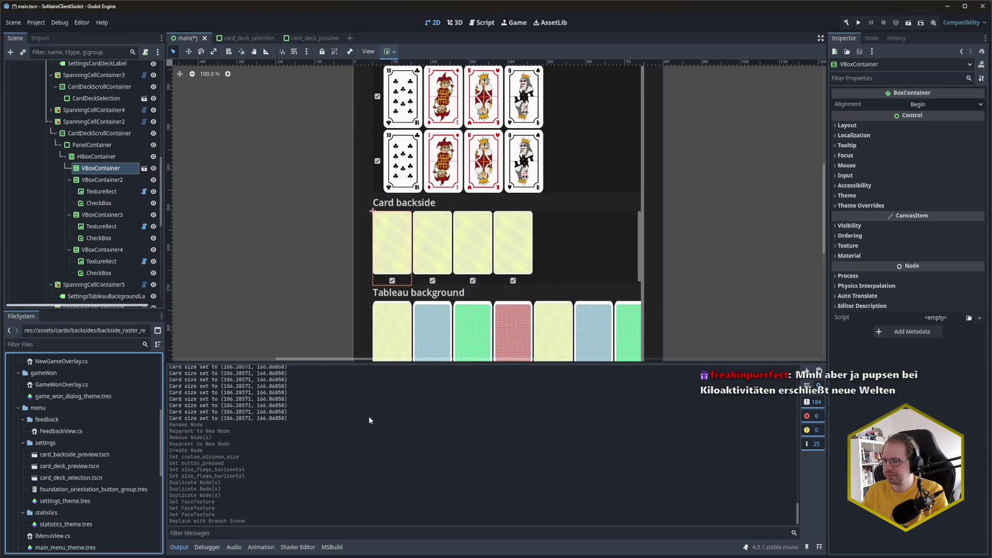
click(102, 180)
Delete the extra columns VBoxContainer2 through VBoxContainer4
shift+click(105, 250)
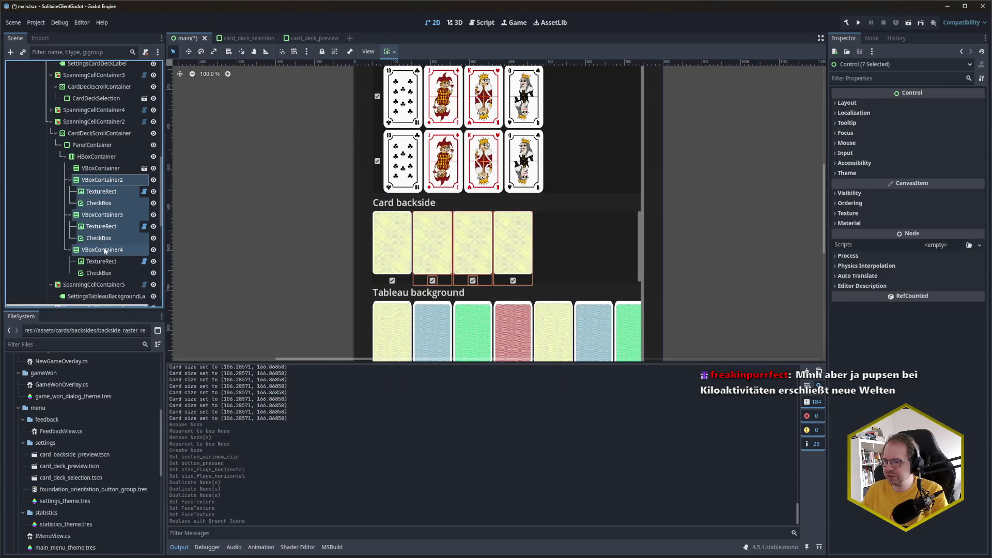
key(shift+Up)
key(shift+Up)
key(shift+Up)
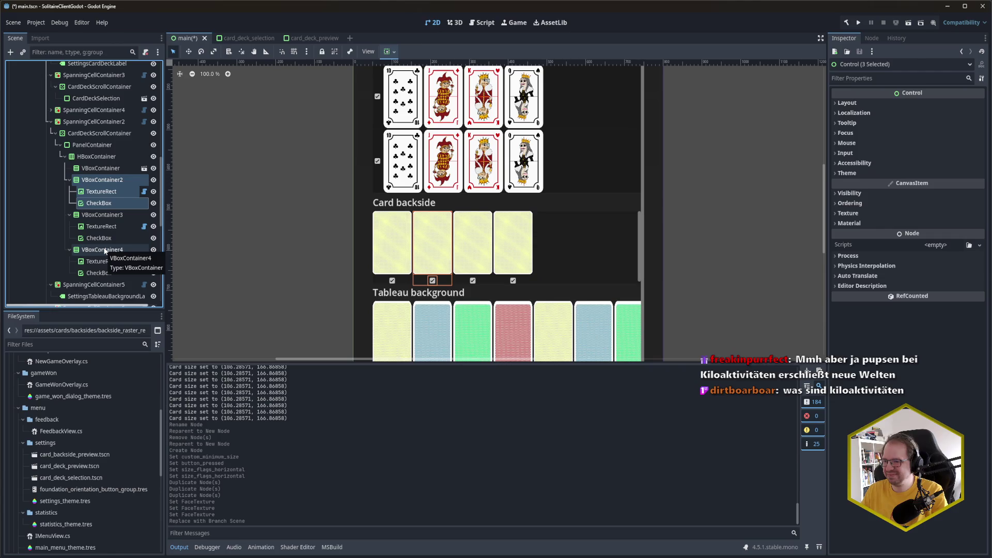
click(102, 179)
shift+click(66, 278)
key(Delete)
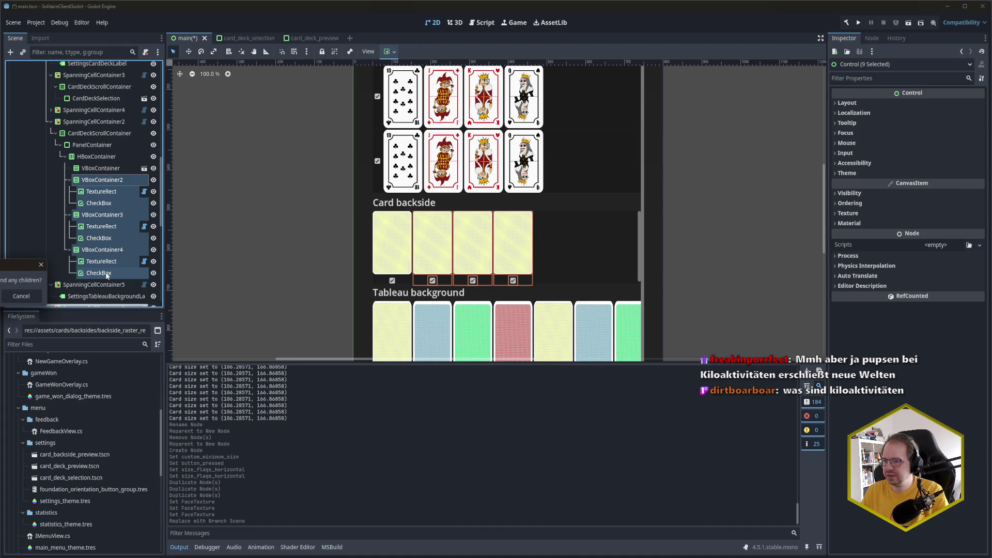
key(Return)
Rename the remaining column to CardBacksidePreview
click(101, 168)
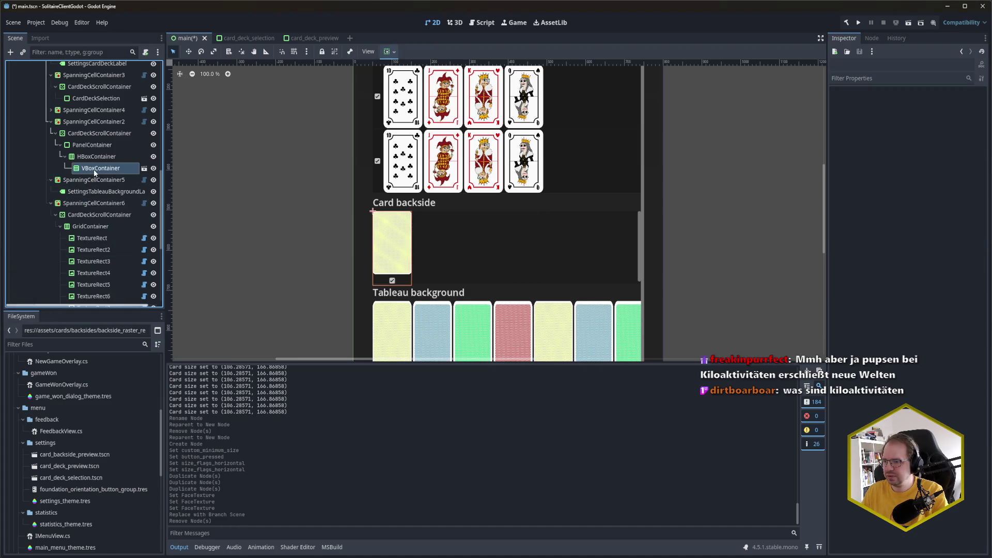
key(F2)
text(CardBacksidePreview)
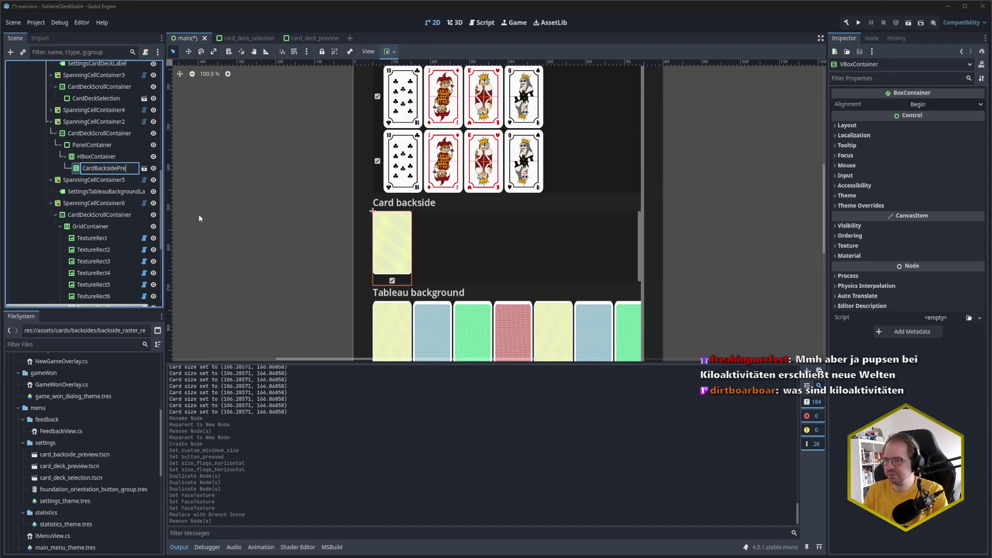
key(Return)
Duplicate CardBacksidePreview three times, try the blue backside on the second, and save
key(ctrl+d)
key(ctrl+d)
key(ctrl+d)
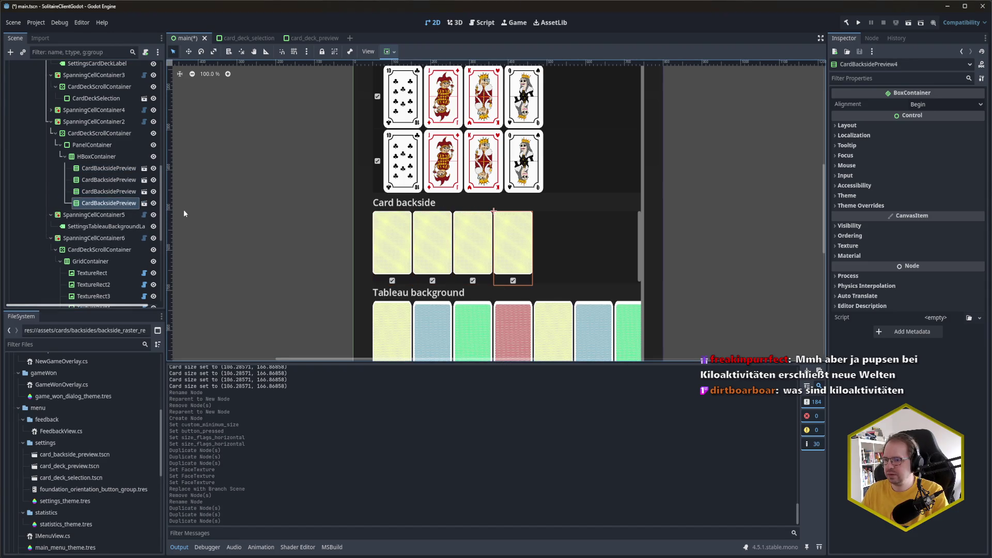
click(119, 180)
scroll(87, 420, up, 5)
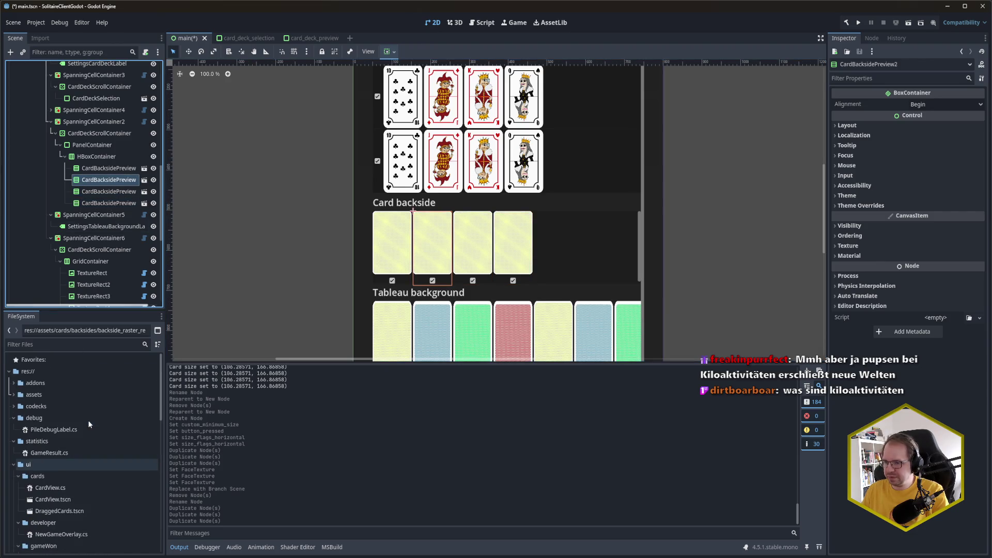
click(14, 394)
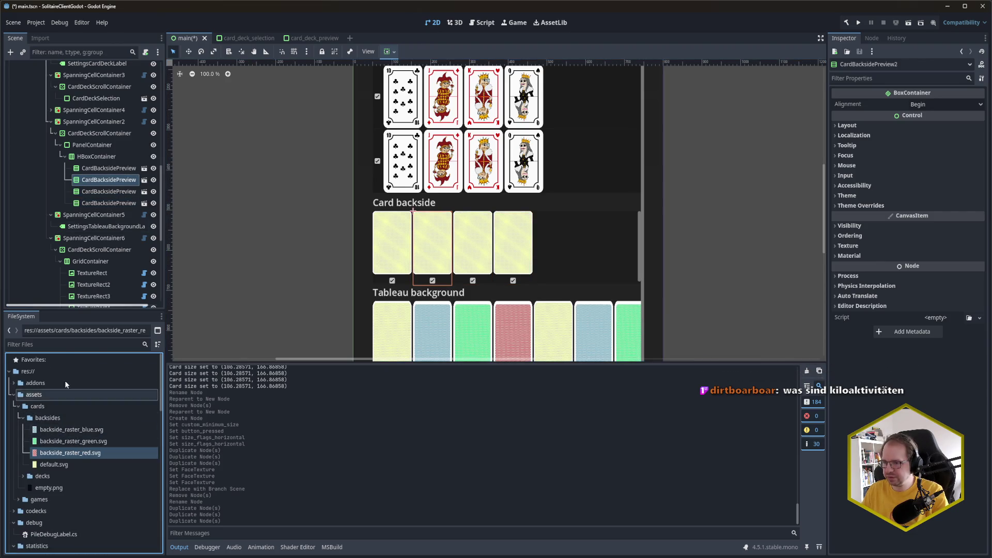
mouse_move(78, 428)
mouse_down()
mouse_move(367, 377)
mouse_move(97, 432)
mouse_up()
key(ctrl+s)
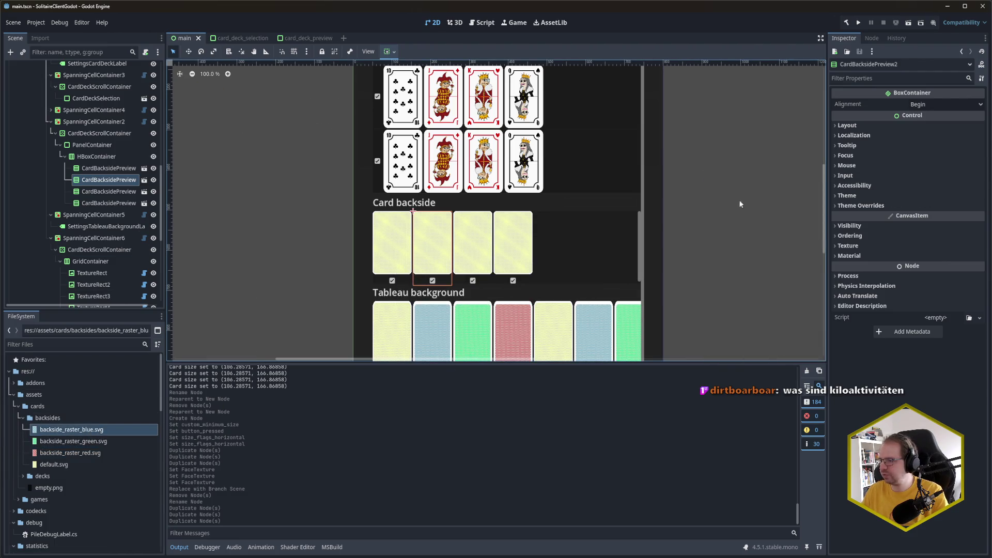
click(79, 157)
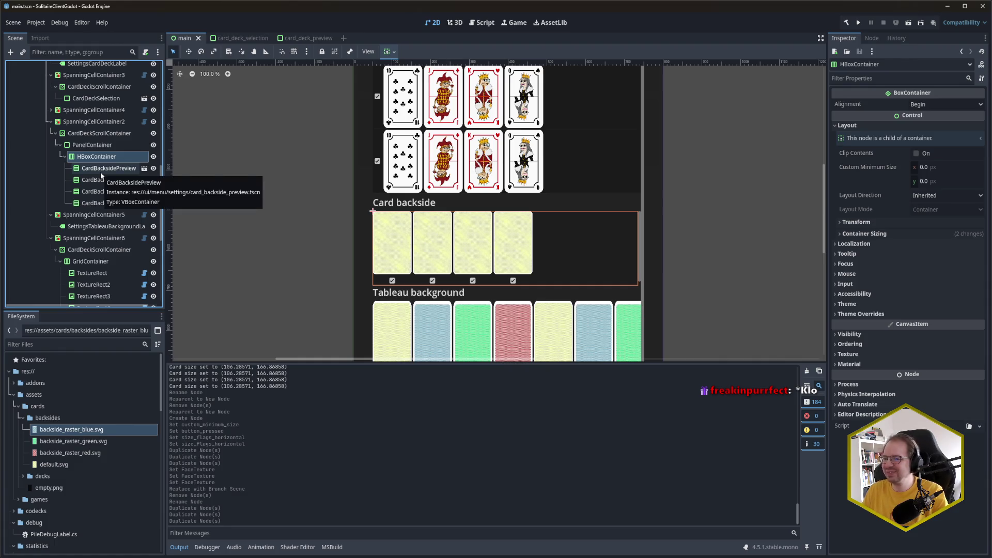
Select the first tableau background TextureRect and bring the preview panels into view
scroll(98, 197, down, 4)
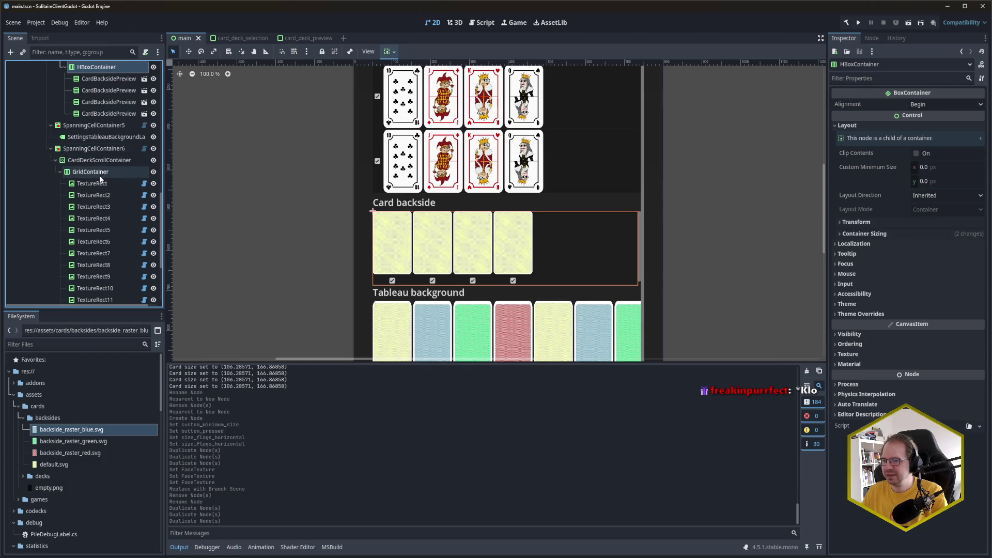
scroll(99, 175, down, 2)
click(95, 154)
mouse_move(707, 290)
mouse_down()
mouse_move(705, 158)
mouse_move(706, 213)
mouse_up()
scroll(94, 157, up, 5)
Set CardDeckScrollContainer's custom minimum height to 185 px and save the scene
click(99, 133)
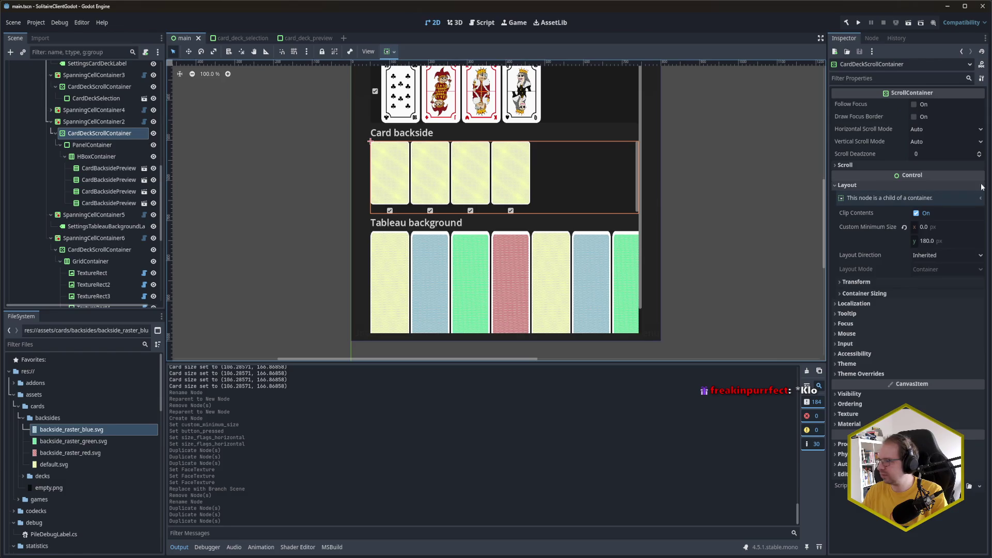
click(928, 242)
click(948, 244)
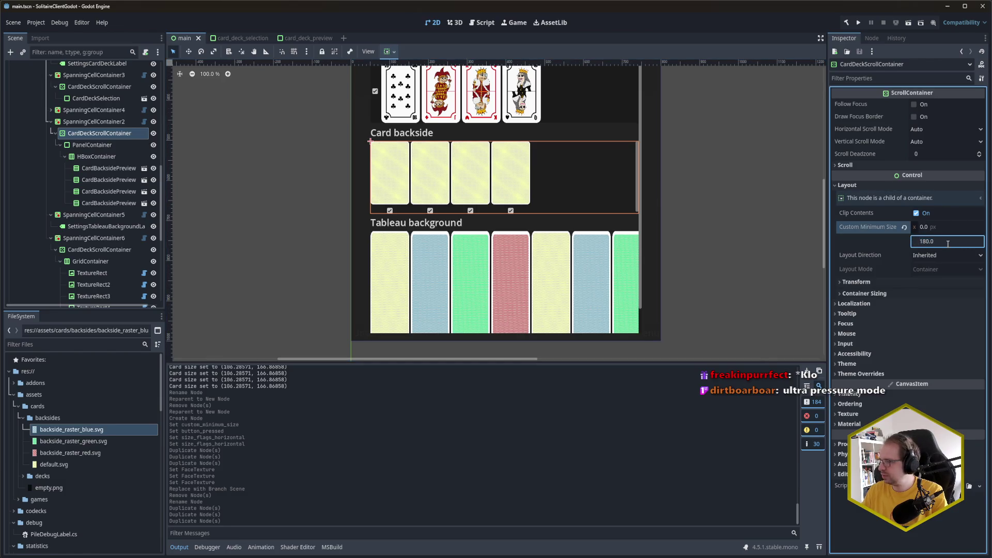
text(185)
key(Return)
key(ctrl+s)
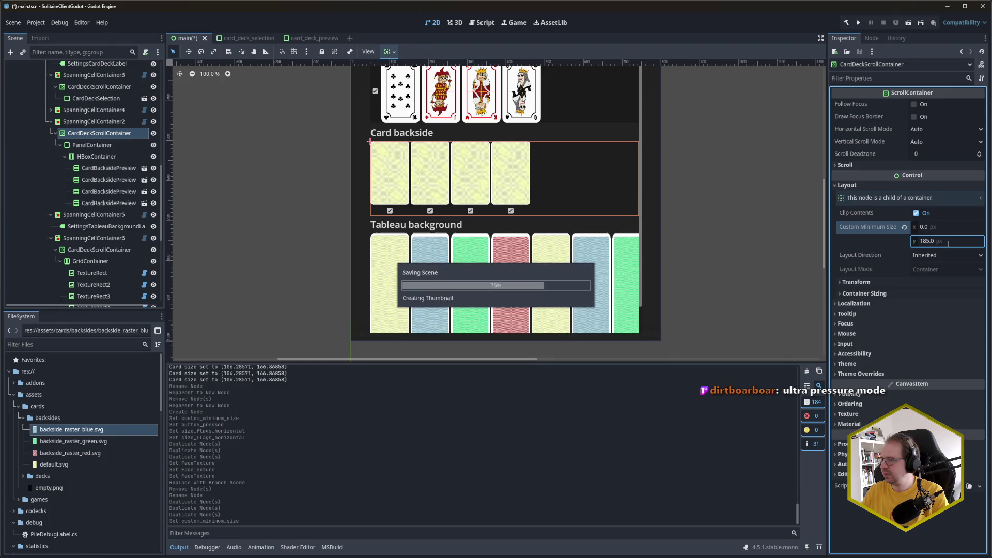
click(748, 228)
drag(675, 214, 680, 285)
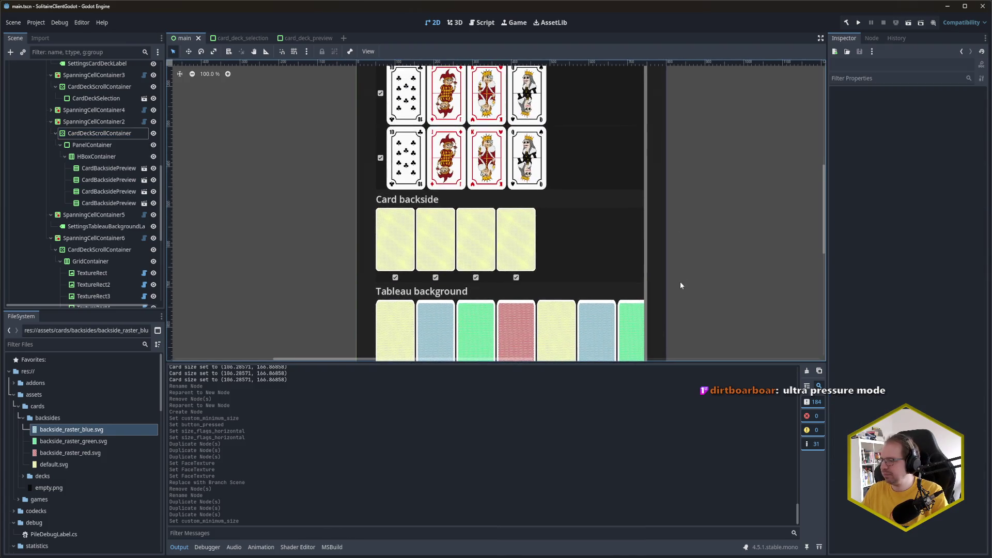
mouse_move(770, 227)
mouse_down()
mouse_move(769, 239)
mouse_move(762, 210)
mouse_move(734, 281)
mouse_move(699, 198)
mouse_up()
Delete TextureRect2 through TextureRect12, leaving a single TextureRect in the tableau background grid
scroll(699, 198, down, 5)
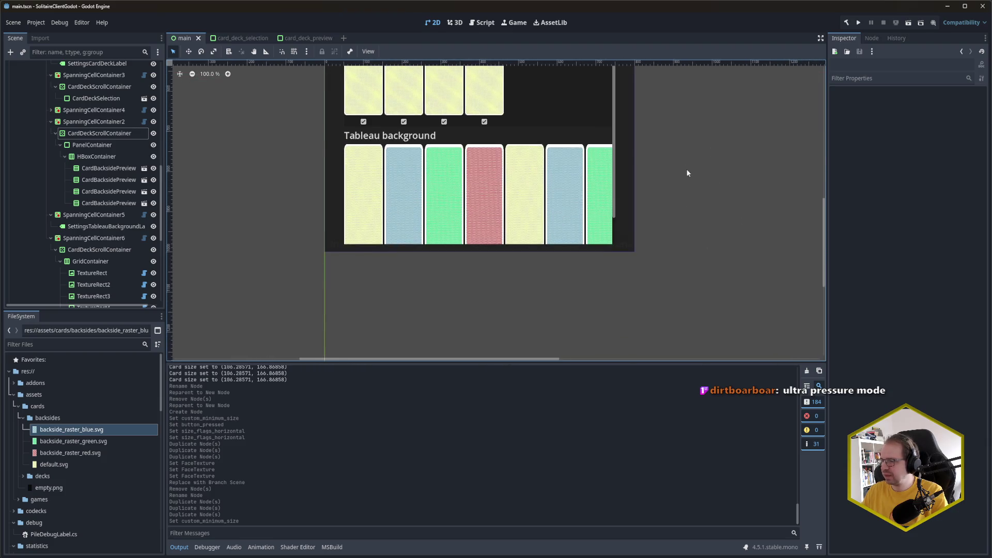
scroll(288, 260, up, 4)
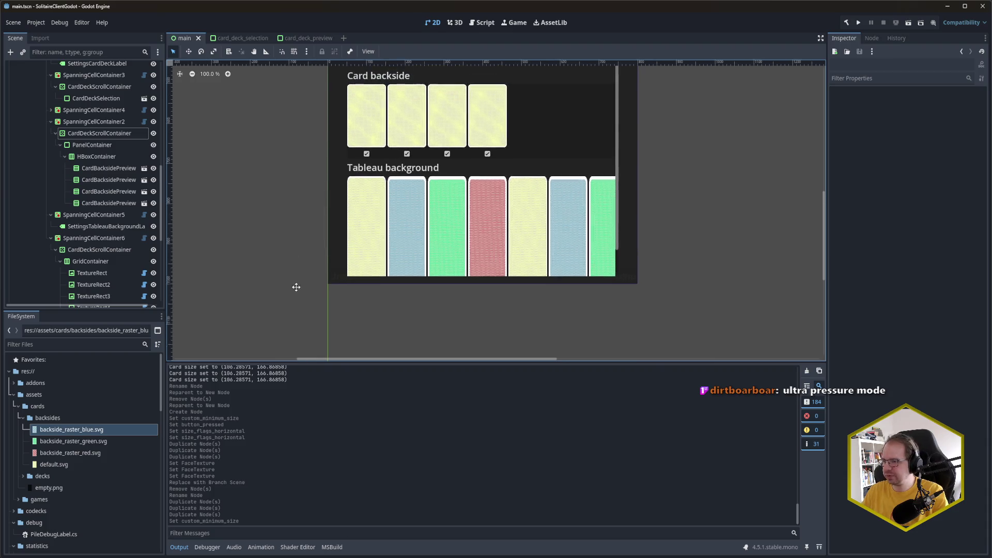
scroll(105, 256, down, 5)
click(107, 224)
scroll(109, 228, down, 5)
shift+click(102, 252)
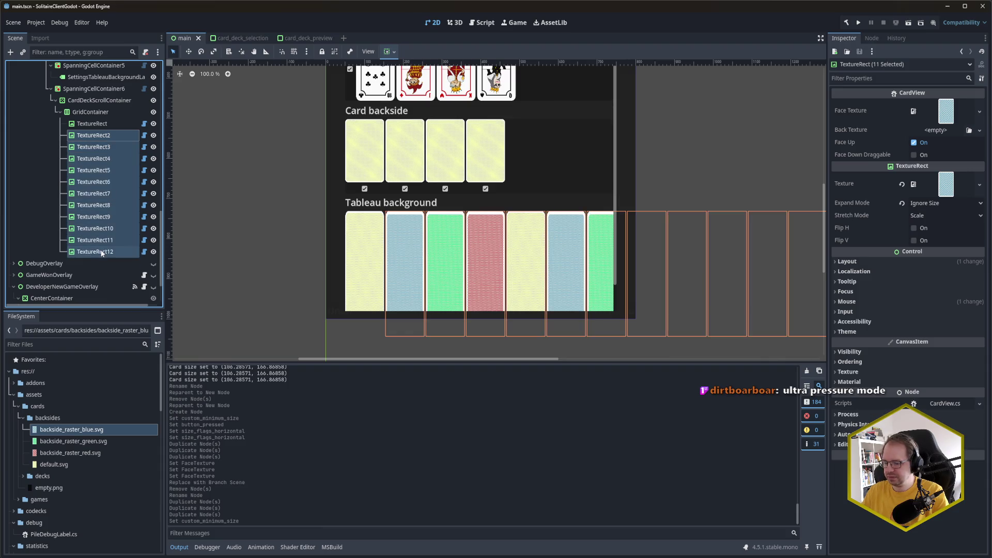
key(Delete)
key(Return)
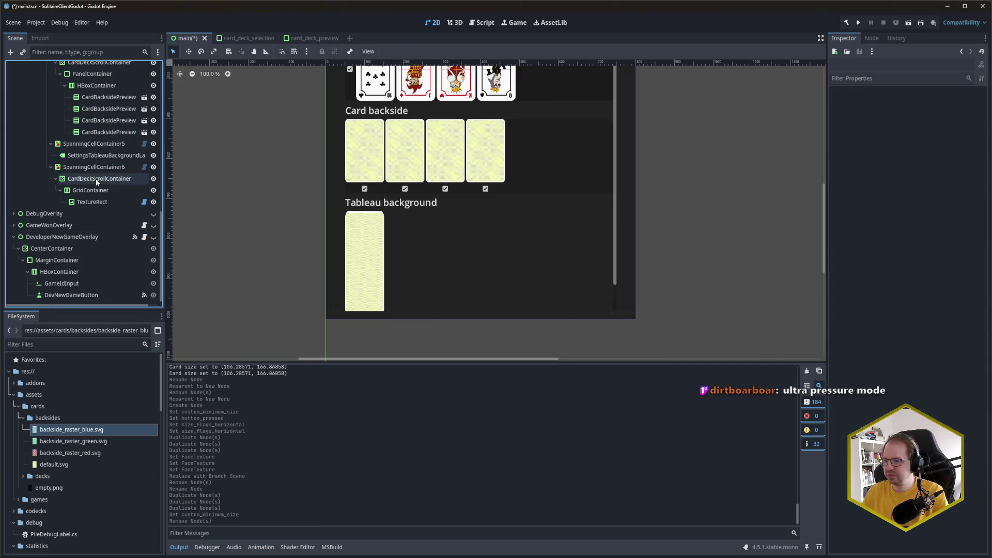
click(94, 202)
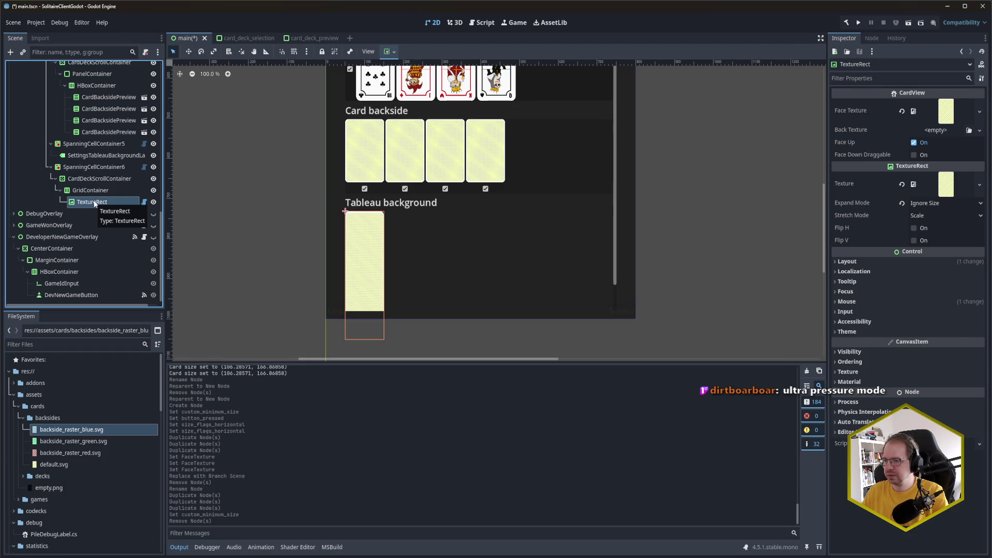
Reparent the TextureRect under a new VBoxContainer using Reparent to New Node
right_click(94, 204)
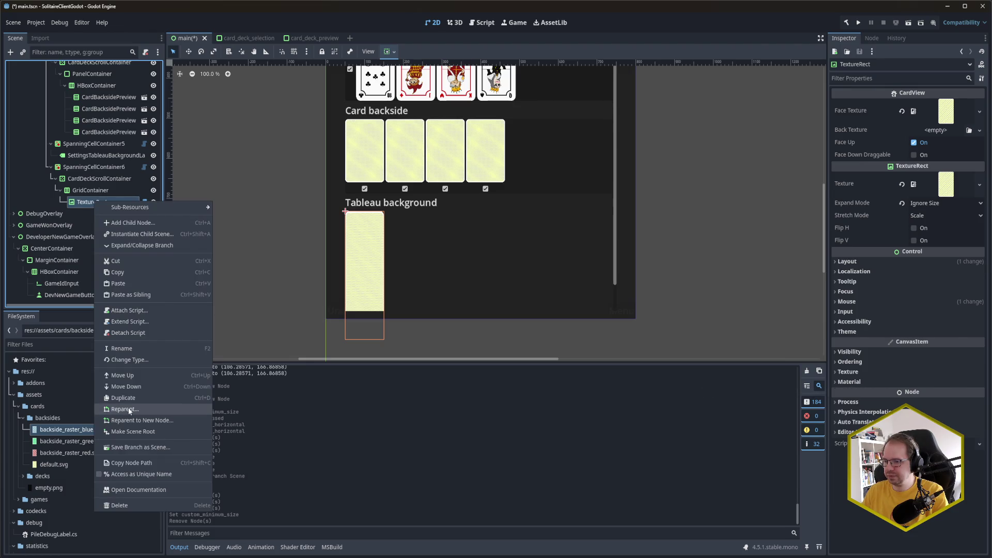
click(143, 420)
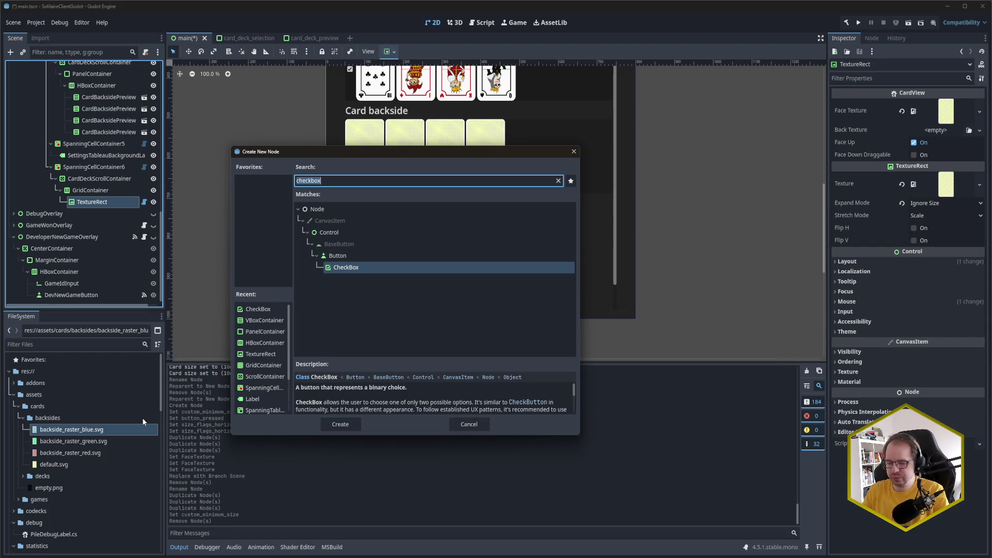
text(vbox)
key(Return)
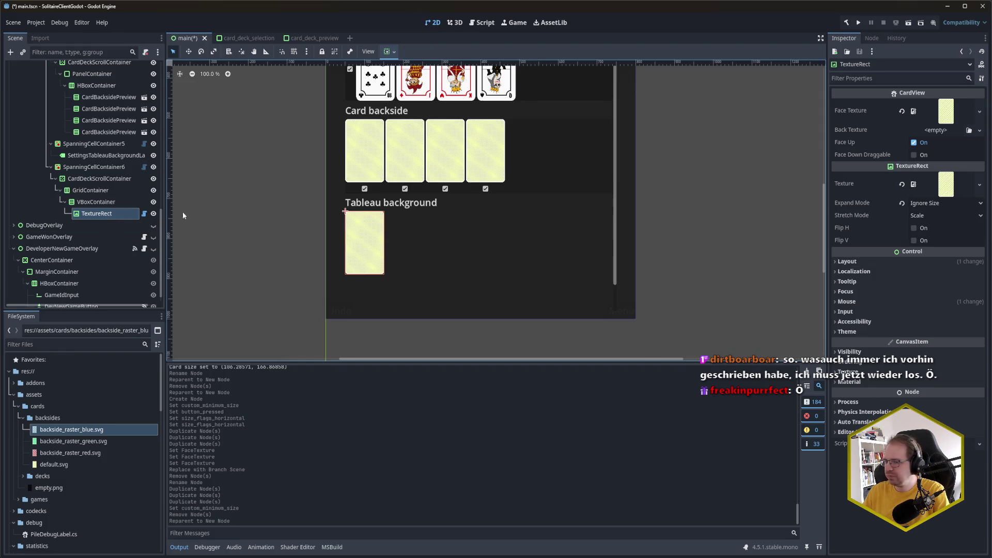
Set the TextureRect's Custom Minimum Size to 200 × 320 px and save the scene
click(102, 207)
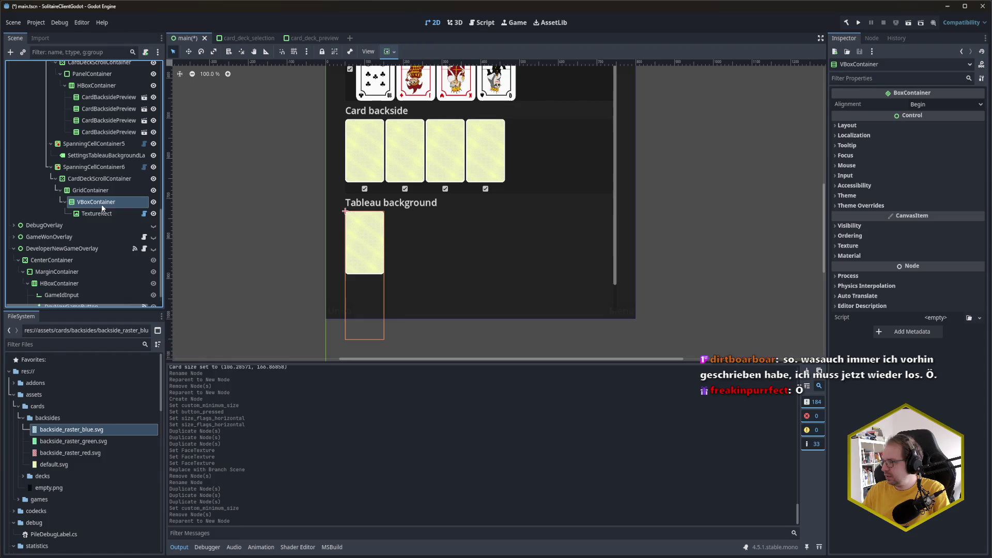
click(99, 213)
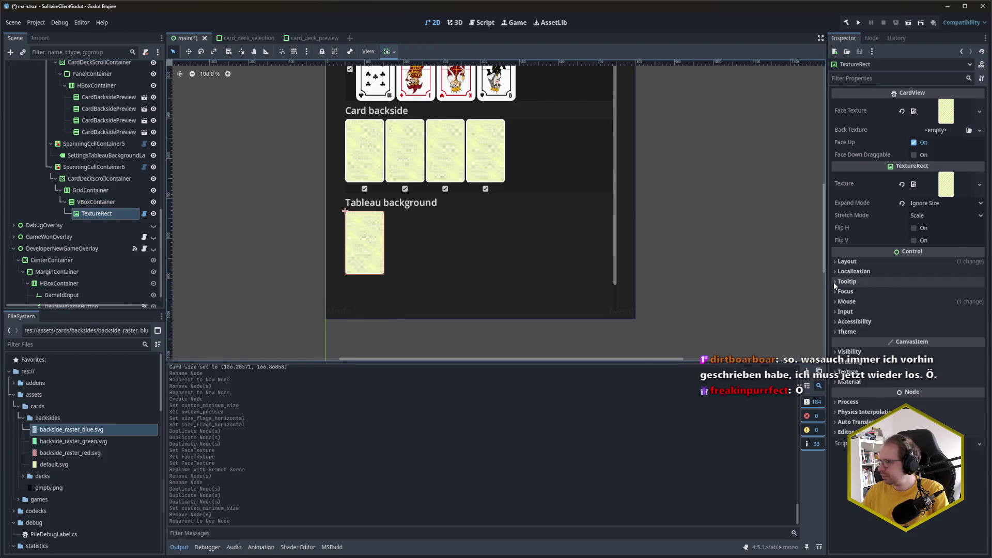
click(847, 262)
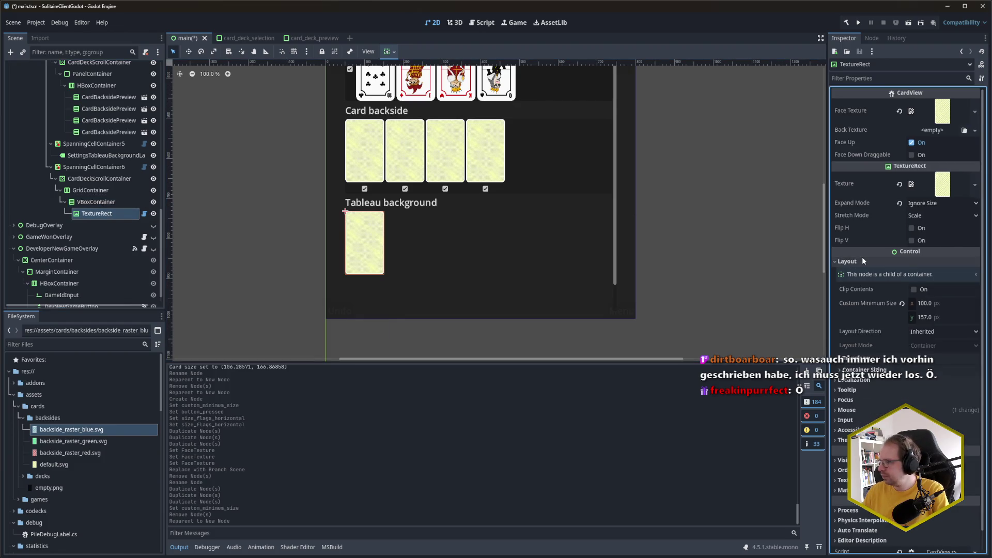
click(946, 318)
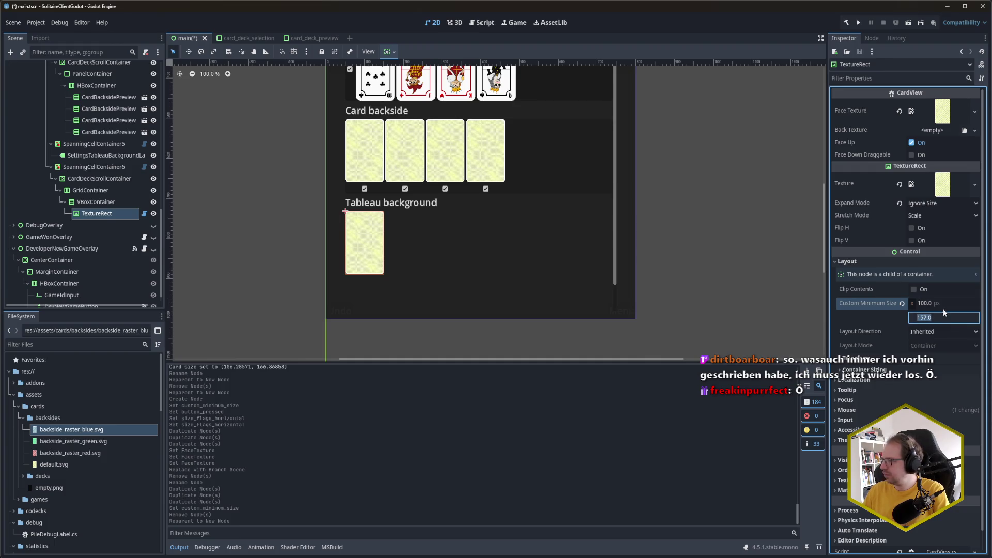
click(950, 307)
text(200)
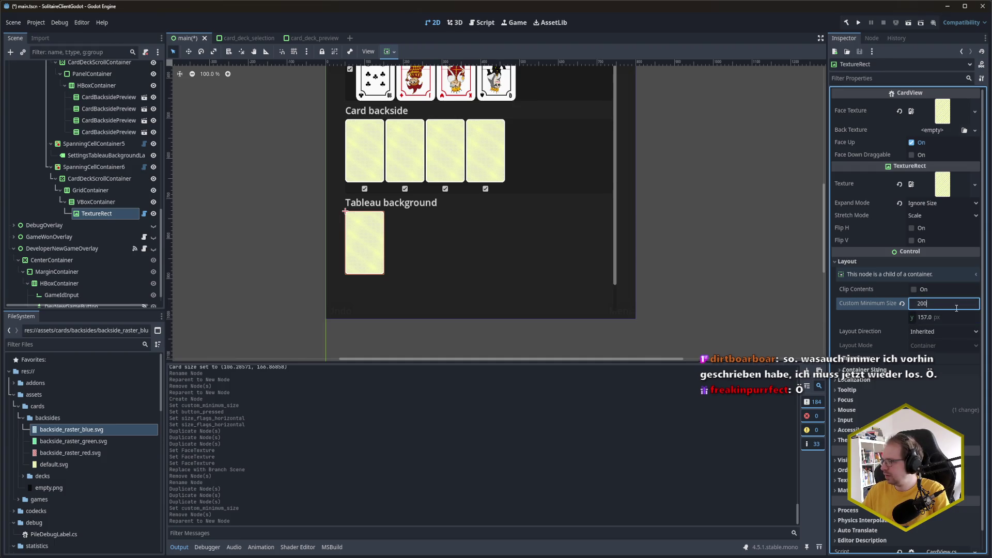
key(Tab)
text(320)
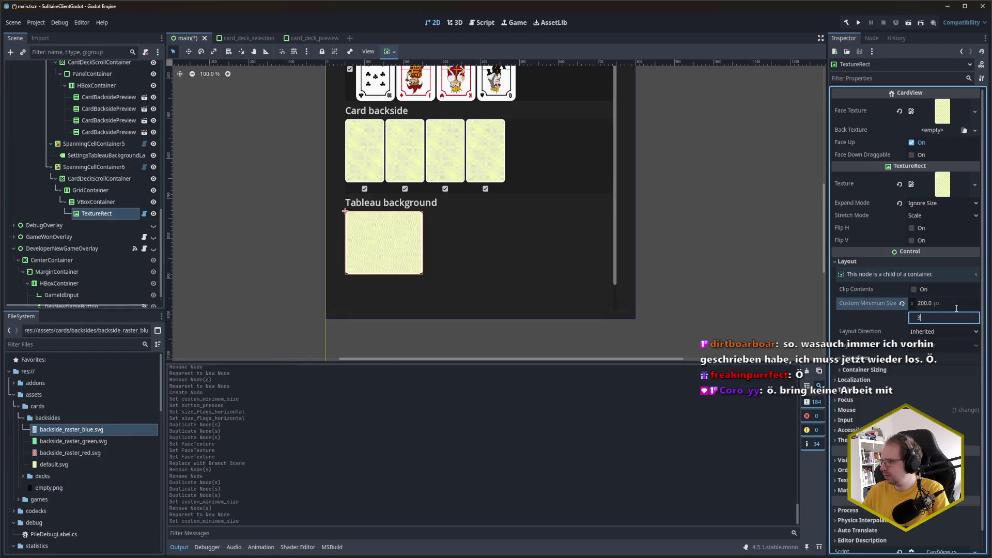
key(Return)
key(ctrl+s)
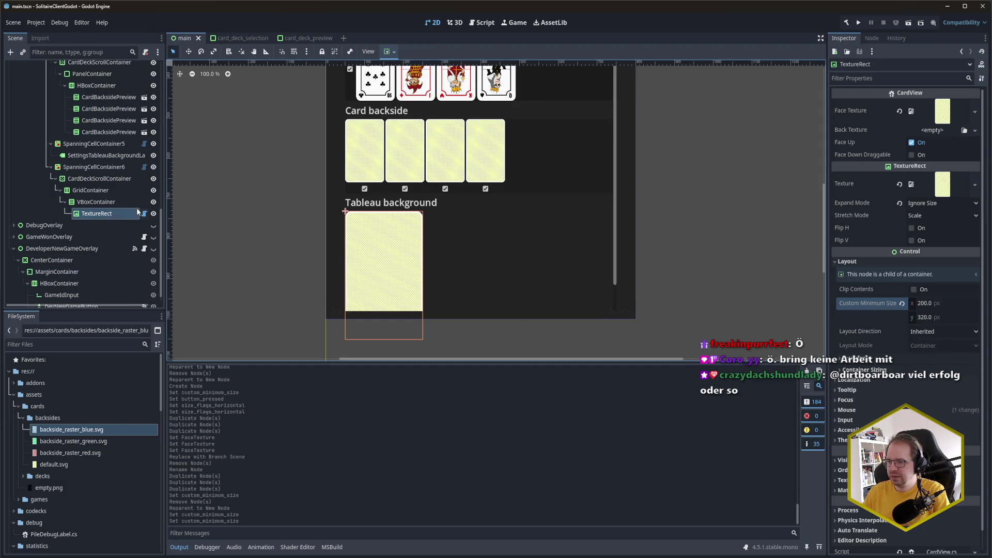
Add a CheckBox child to the tableau background VBoxContainer
drag(113, 213, 102, 210)
click(102, 206)
key(ctrl+a)
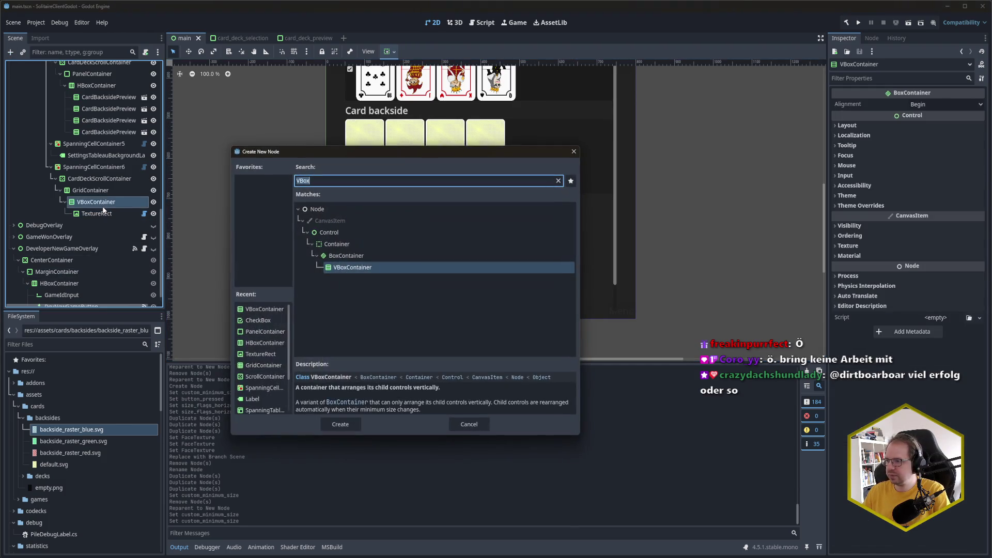
text(checkb)
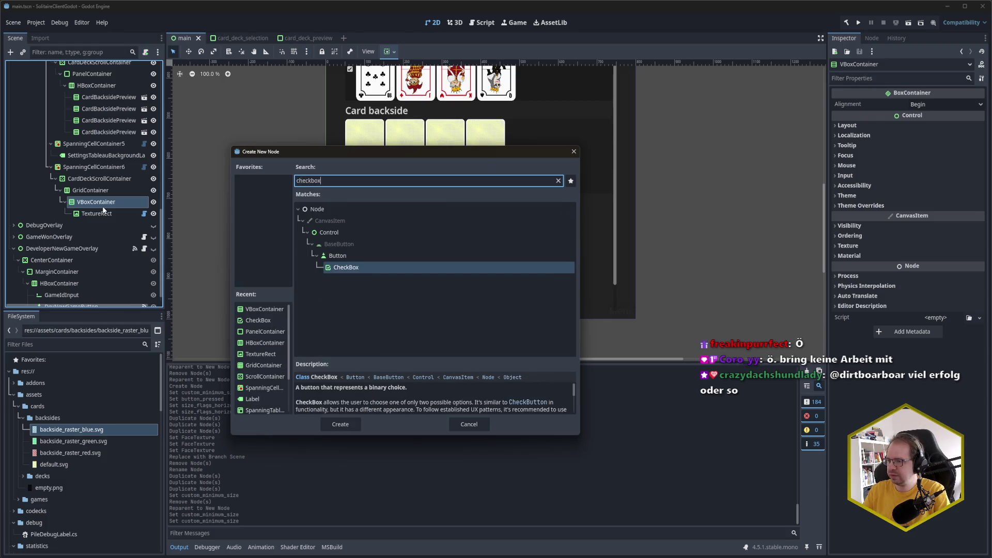
key(Return)
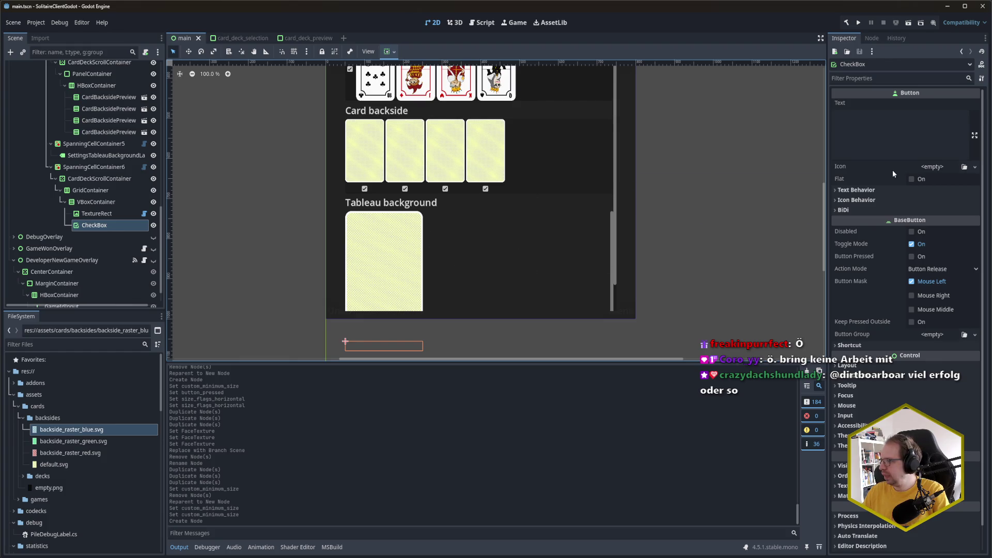
Set the new CheckBox's horizontal container sizing to Shrink Center
click(875, 365)
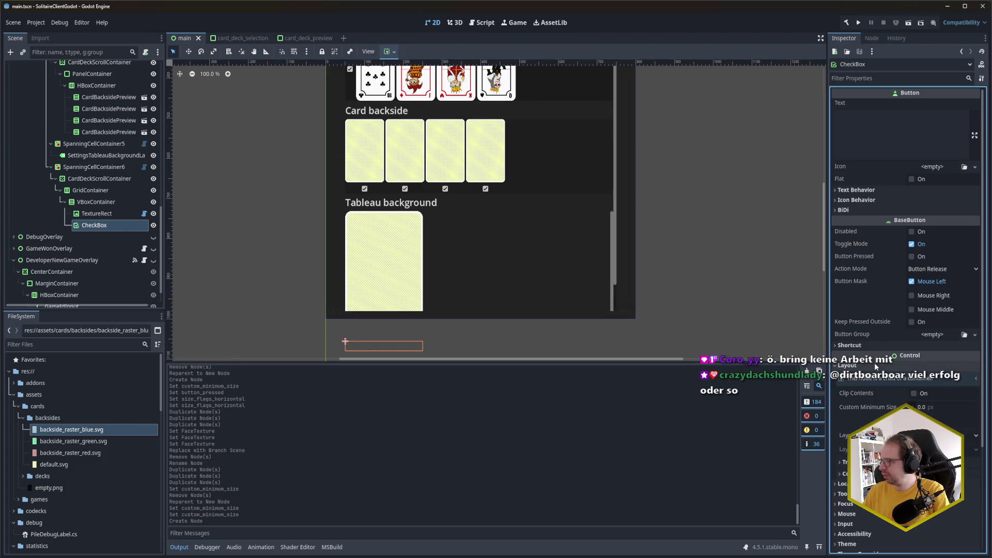
click(846, 474)
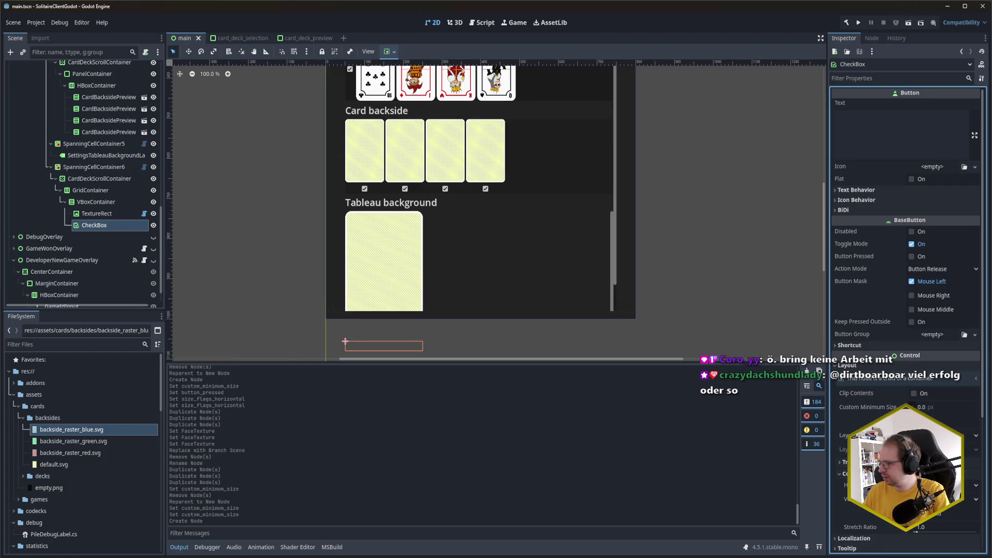
click(946, 485)
click(936, 520)
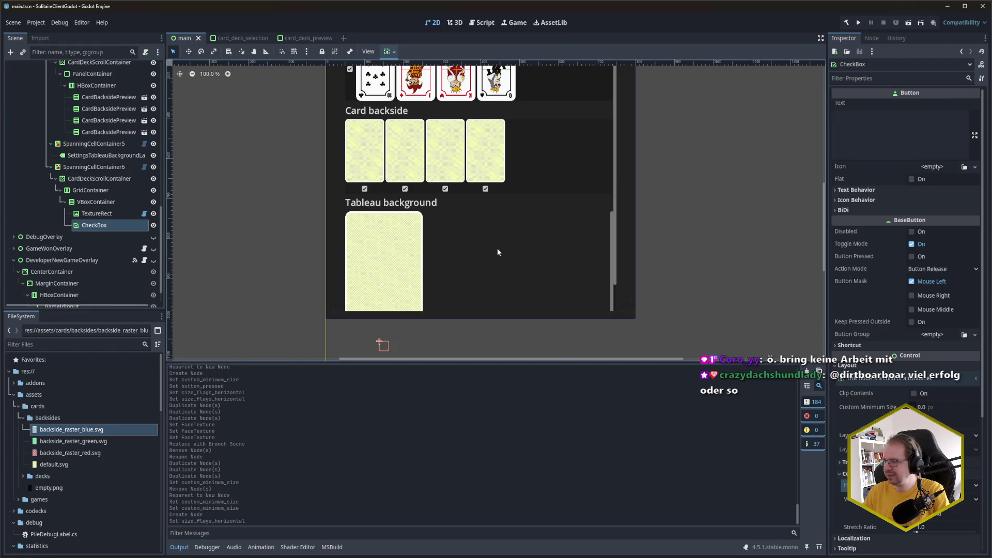
Give CardDeckScrollContainer a 350 px custom minimum height (first trying 340) and save the scene
click(94, 179)
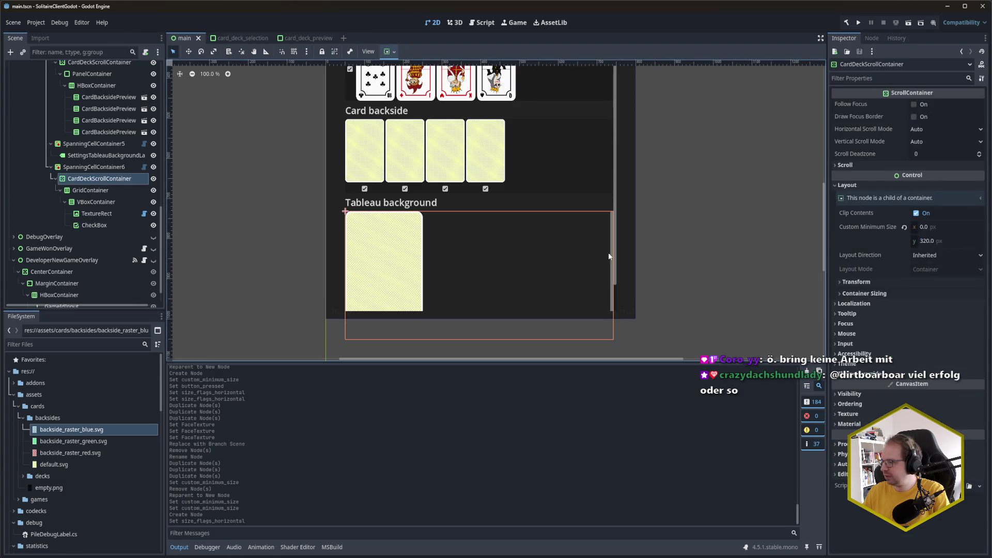
click(929, 244)
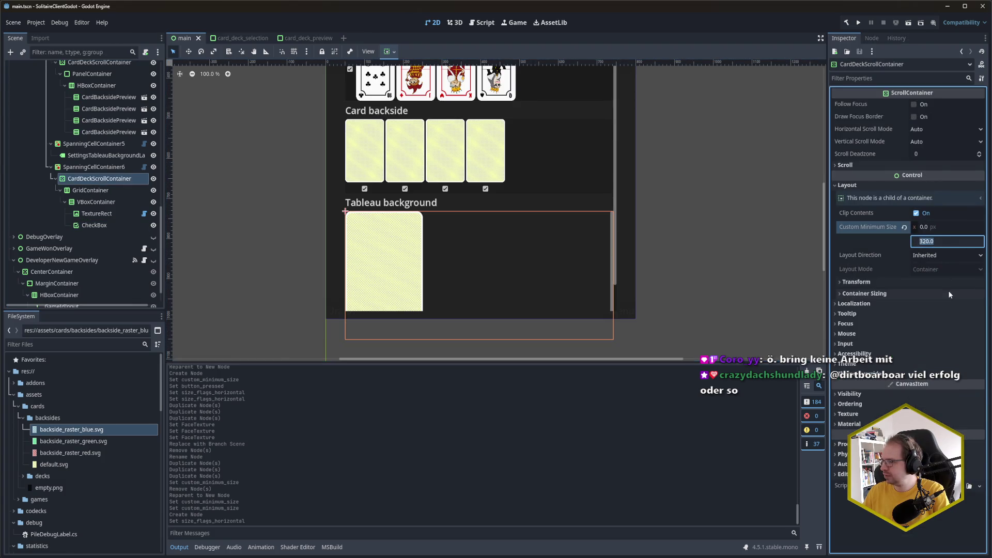
text(340)
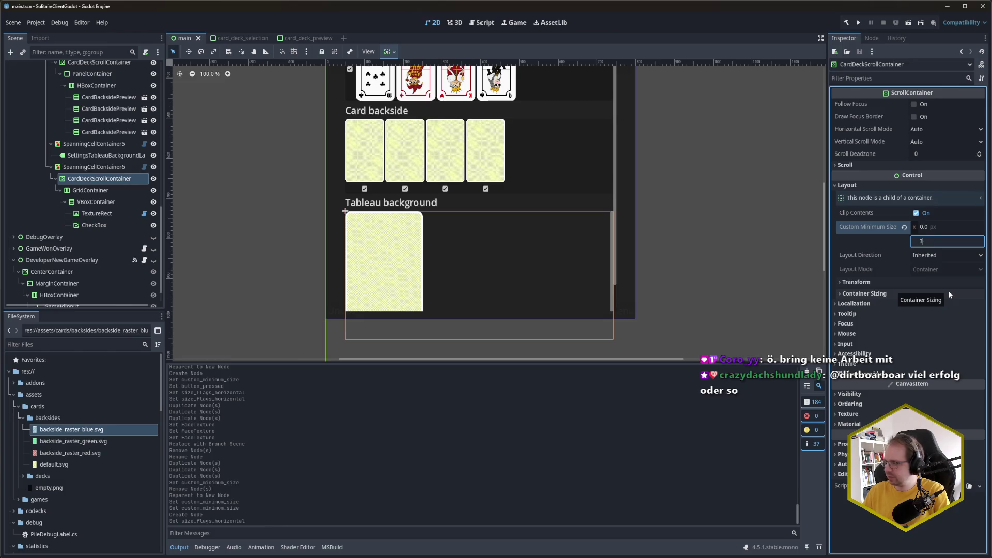
key(Return)
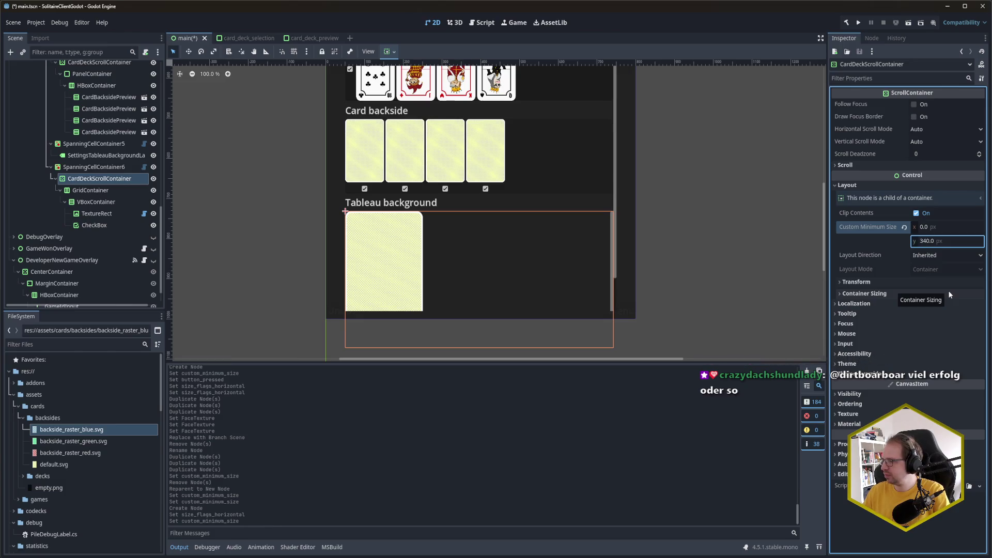
click(952, 243)
text(350)
key(Return)
key(ctrl+s)
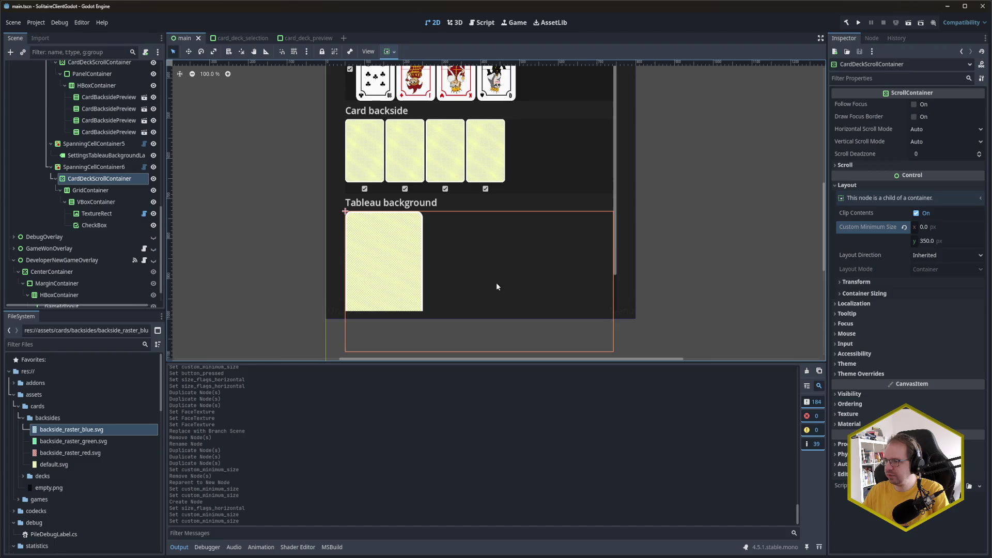
click(92, 191)
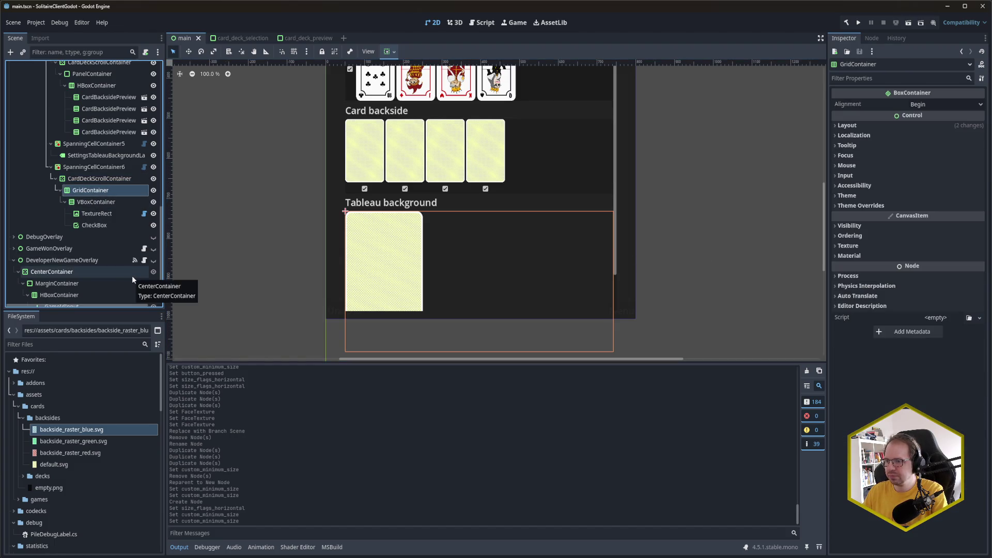
Rename the GridContainer to TableauBackgroundSelection
key(F2)
text(T)
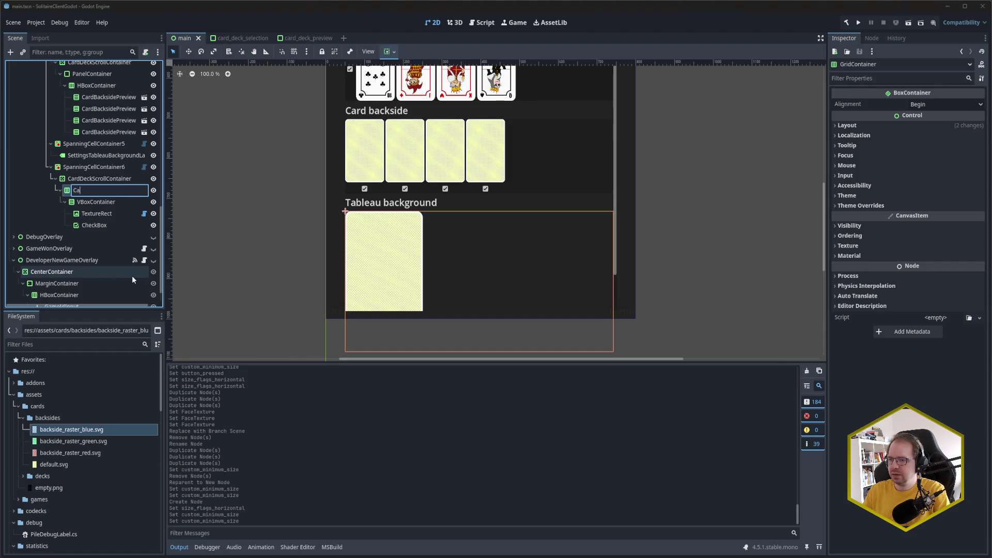
text(ableau)
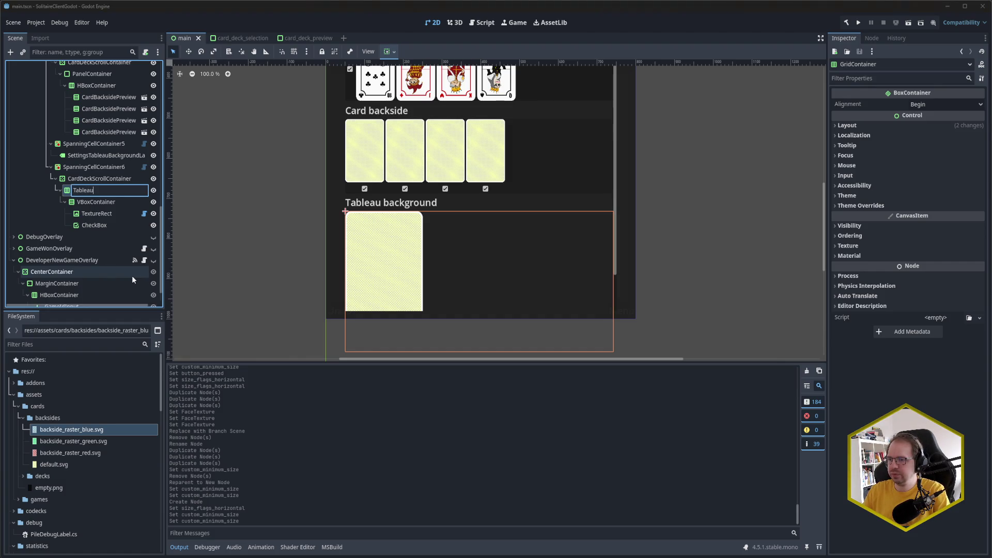
text(BackgroundSelection)
key(Return)
Rename the inner VBoxContainer to TableauBackgroundPreview and save the scene
click(120, 200)
click(119, 200)
text(TableauBa)
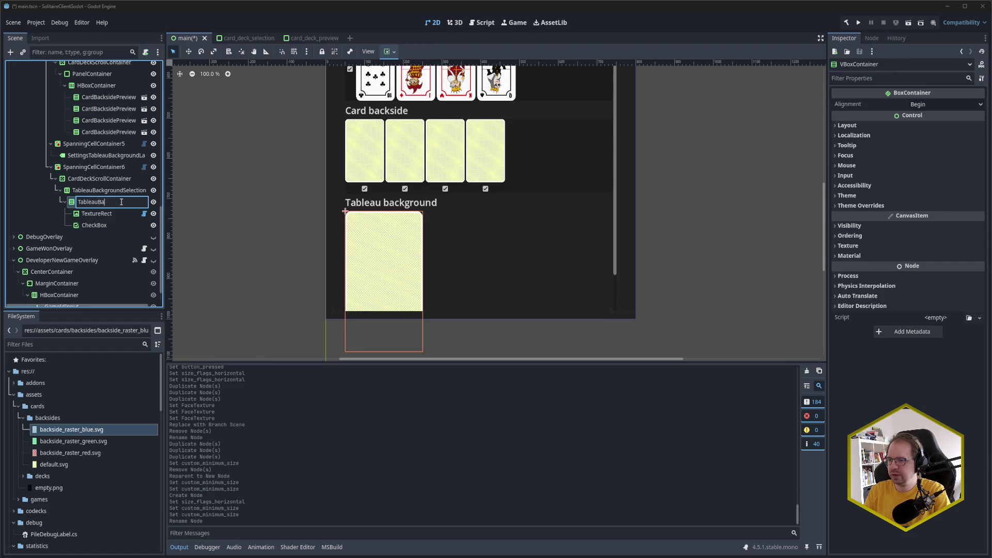
text(ckgroundPreview)
key(Return)
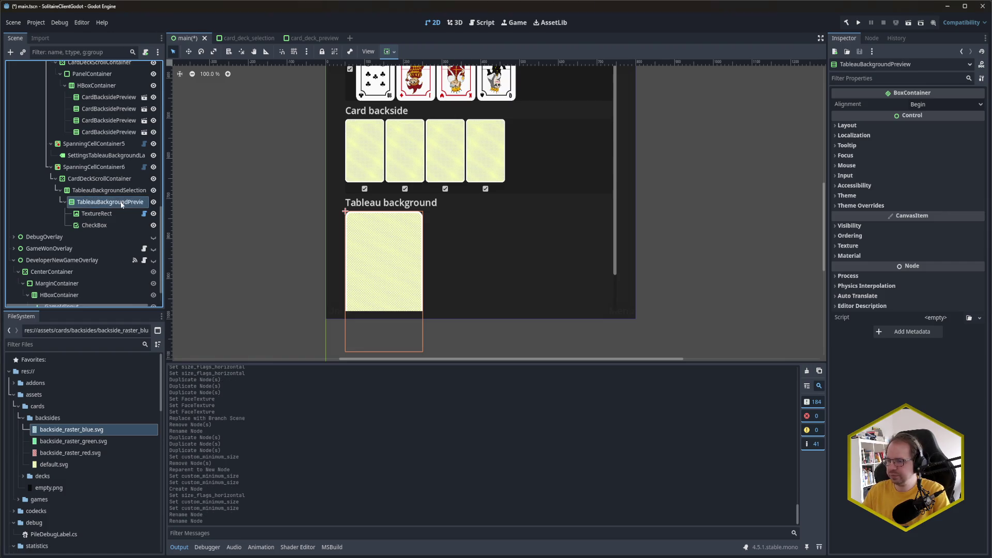
key(ctrl+s)
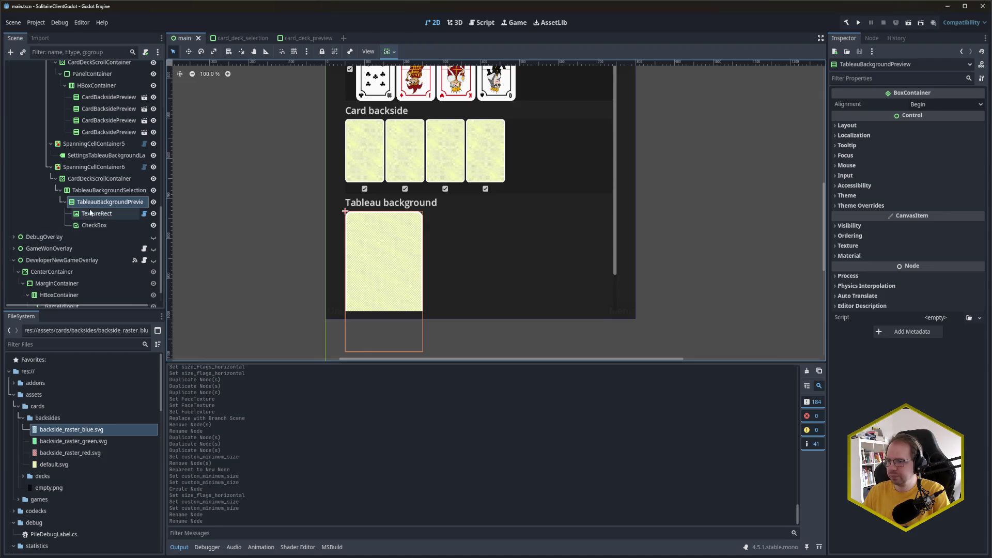
right_click(94, 205)
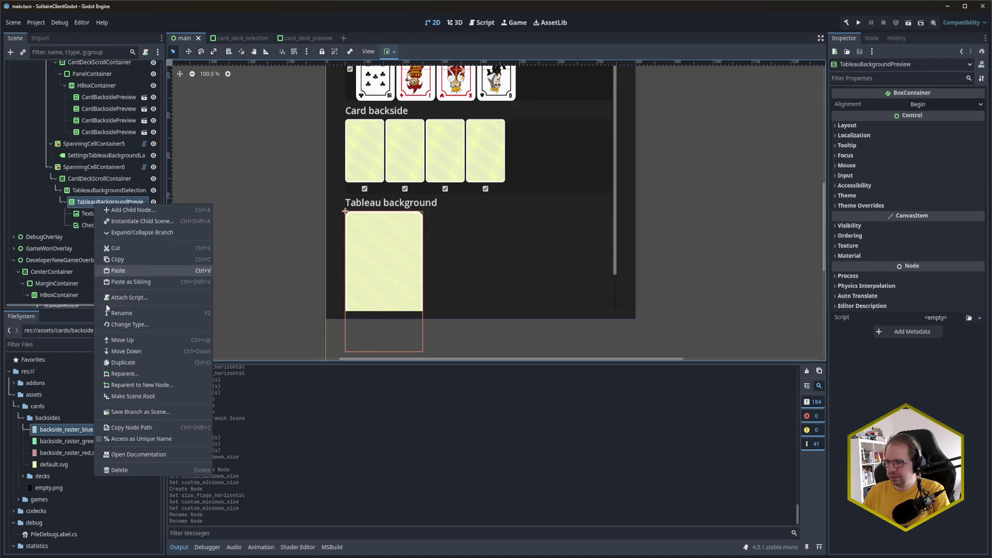
Save the TableauBackgroundPreview branch as tableau_background_preview.tscn in ui/menu/settings
click(150, 412)
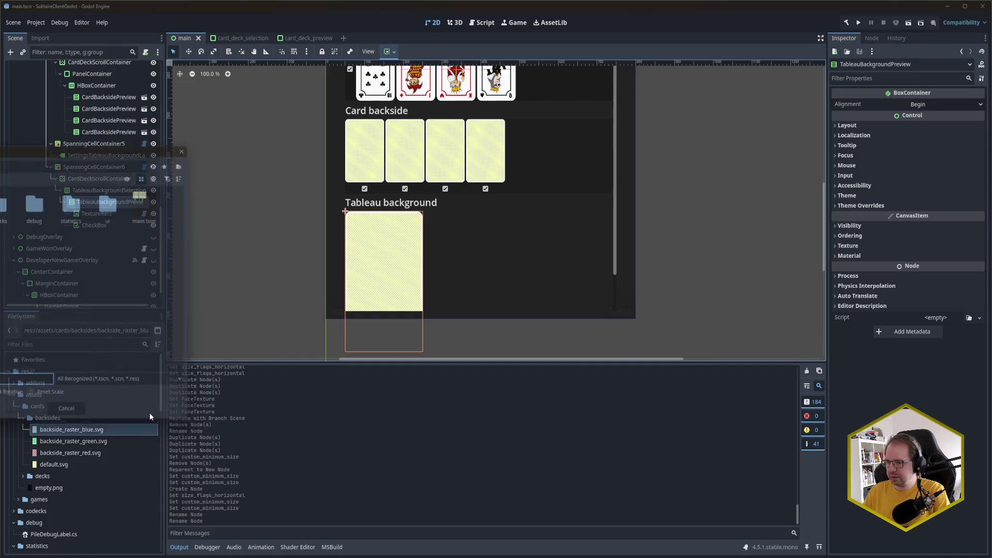
double_click(111, 220)
drag(66, 144, 300, 144)
double_click(221, 206)
double_click(155, 204)
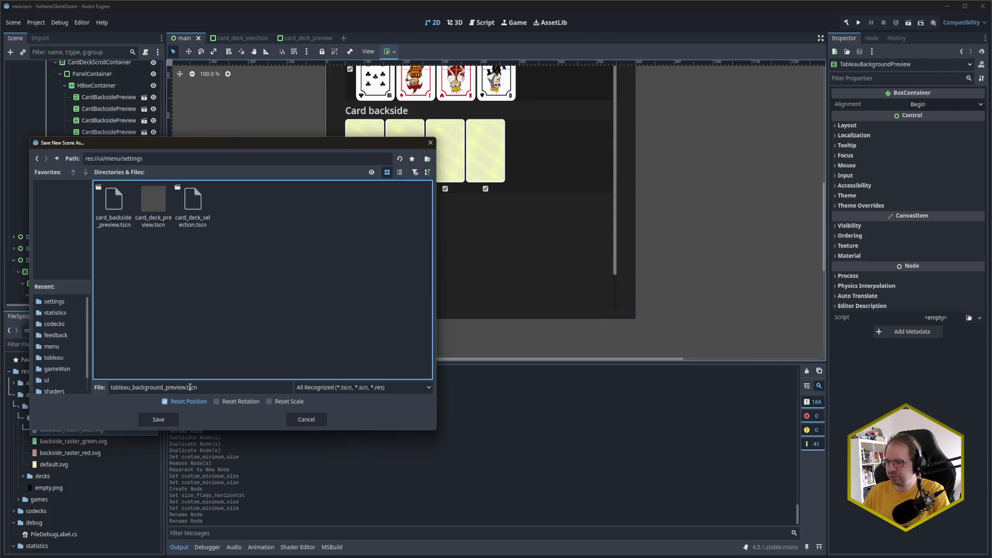
click(167, 423)
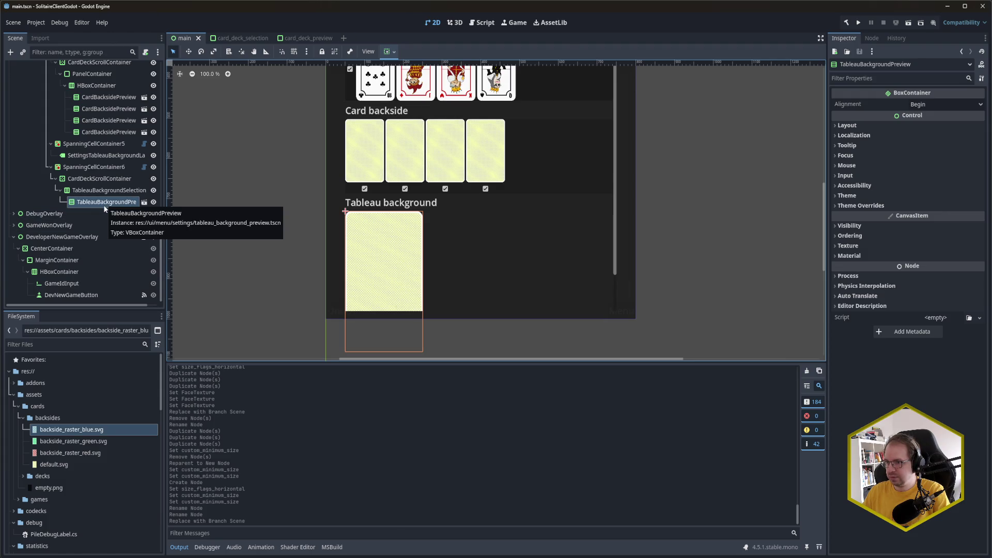
Duplicate TableauBackgroundPreview into four copies and save the scene
key(ctrl+d)
key(ctrl+d)
key(ctrl+d)
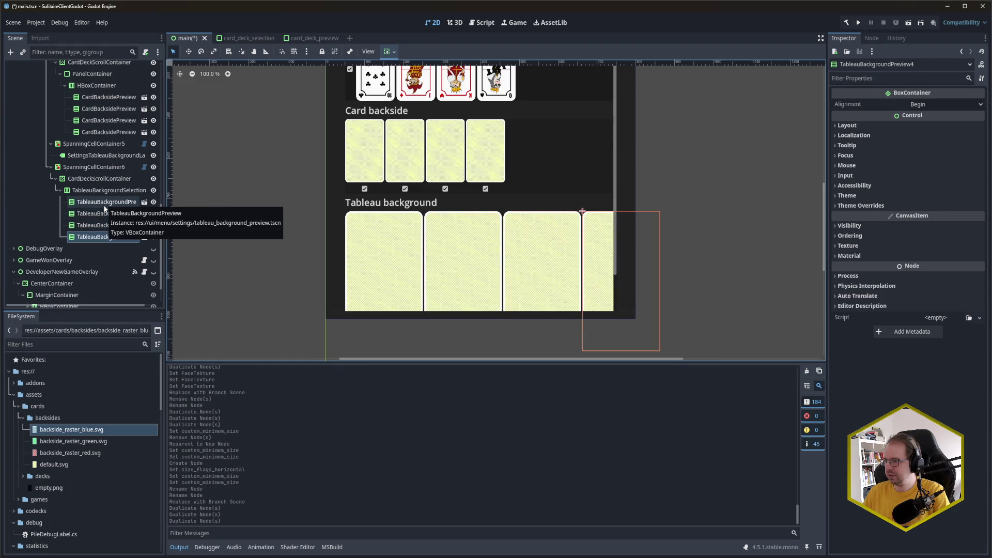
key(ctrl+s)
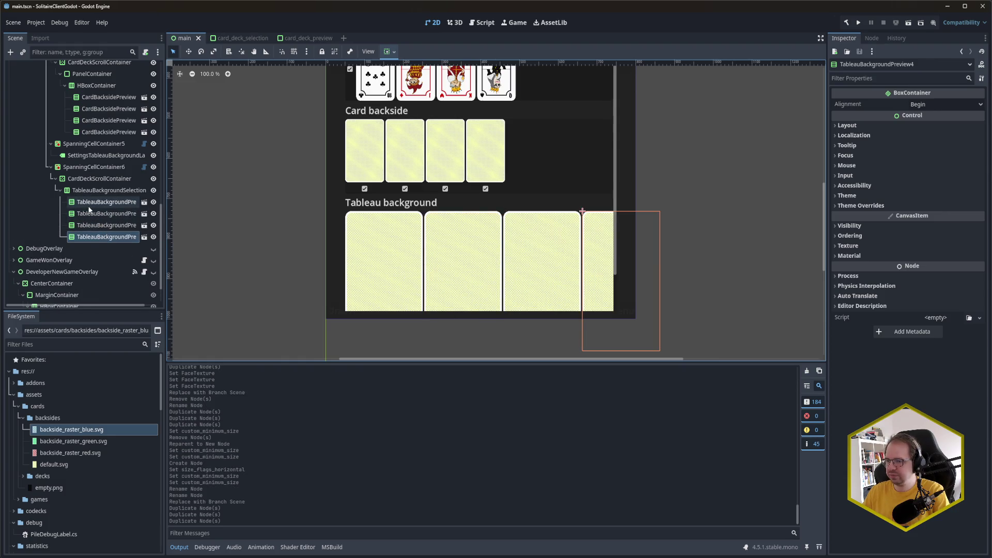
click(103, 190)
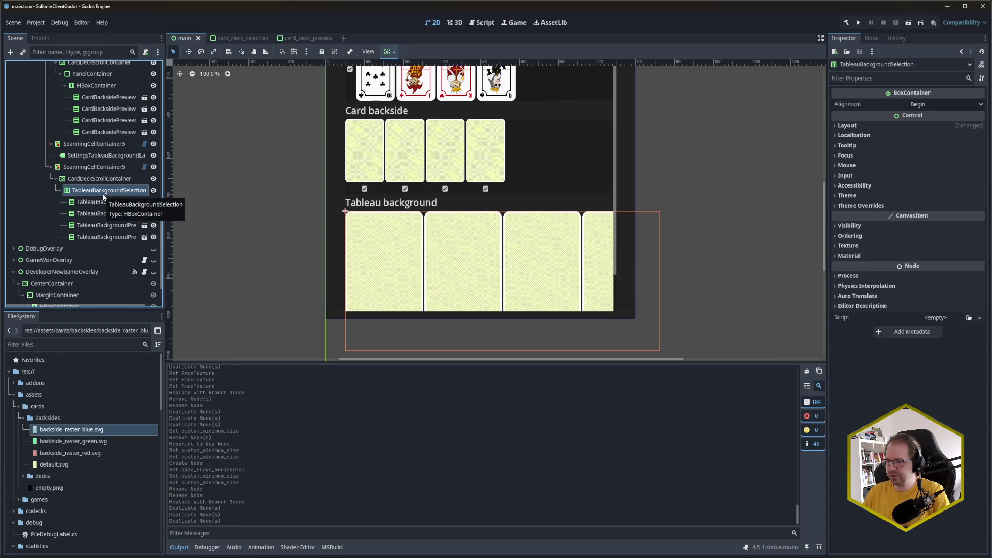
Save the TableauBackgroundSelection branch as tableau_background_selection.tscn in res://ui/menu/settings
right_click(103, 194)
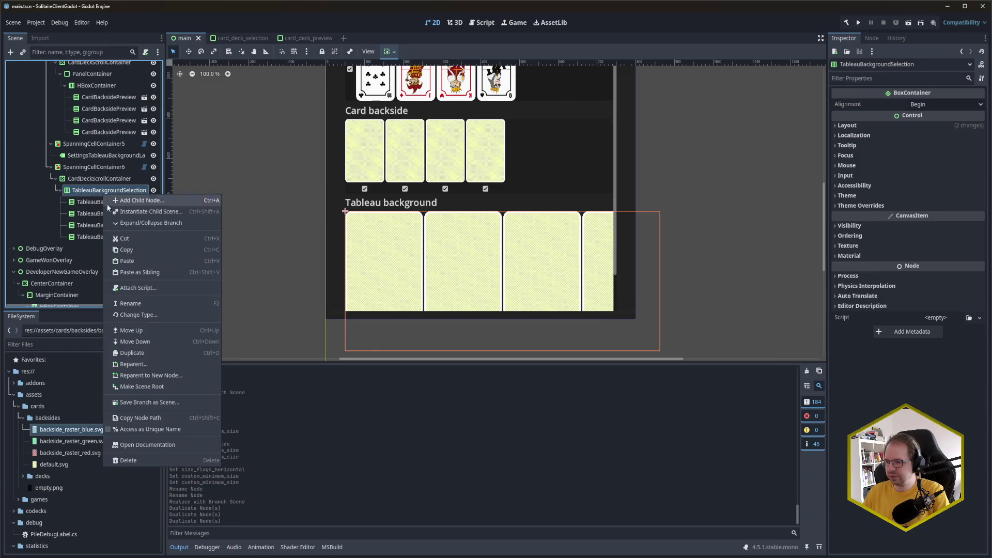
click(161, 402)
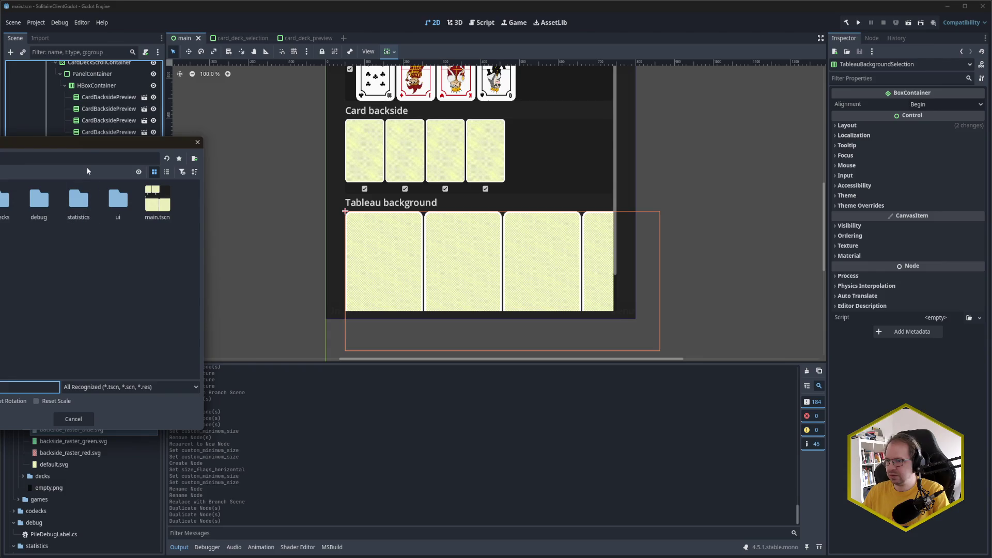
double_click(446, 212)
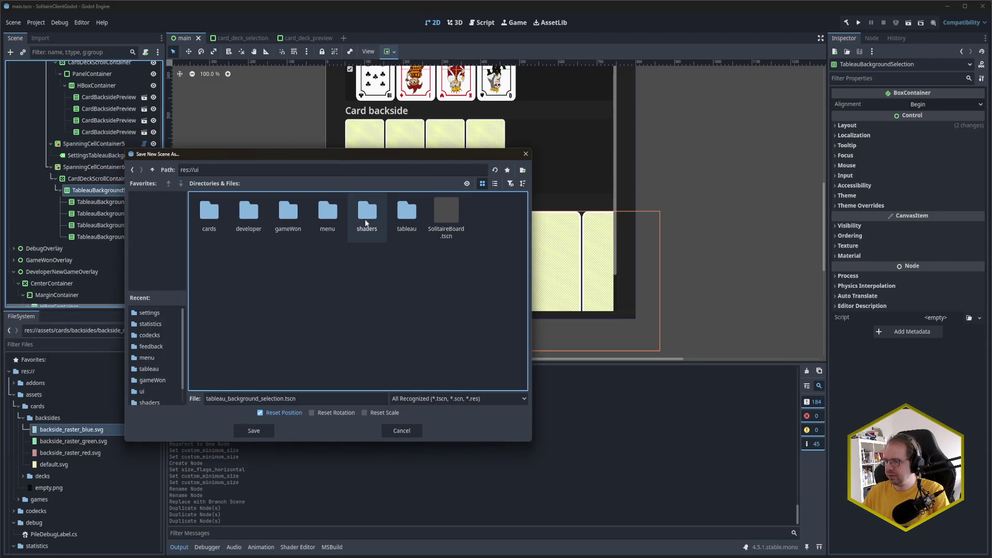
double_click(331, 220)
double_click(252, 223)
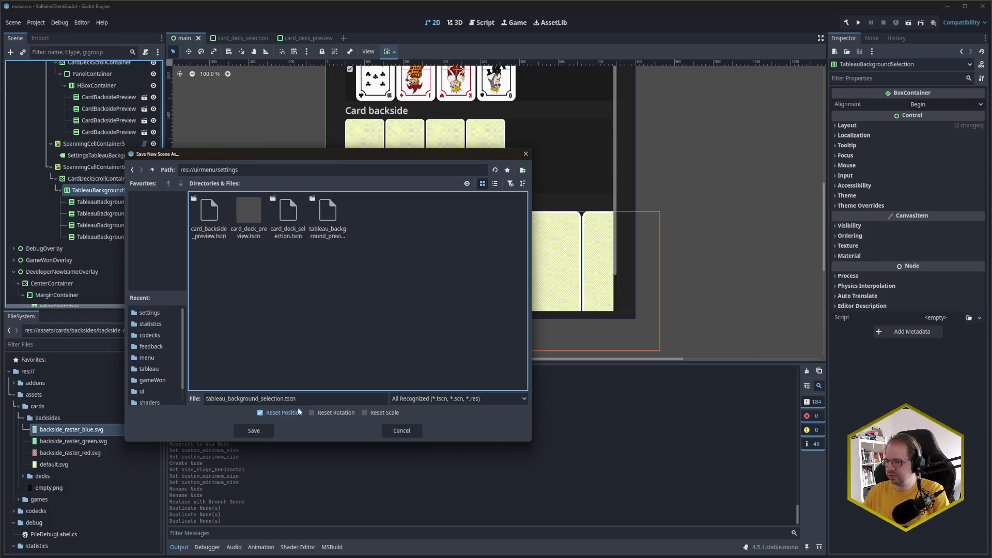
click(254, 430)
scroll(99, 197, up, 3)
click(106, 146)
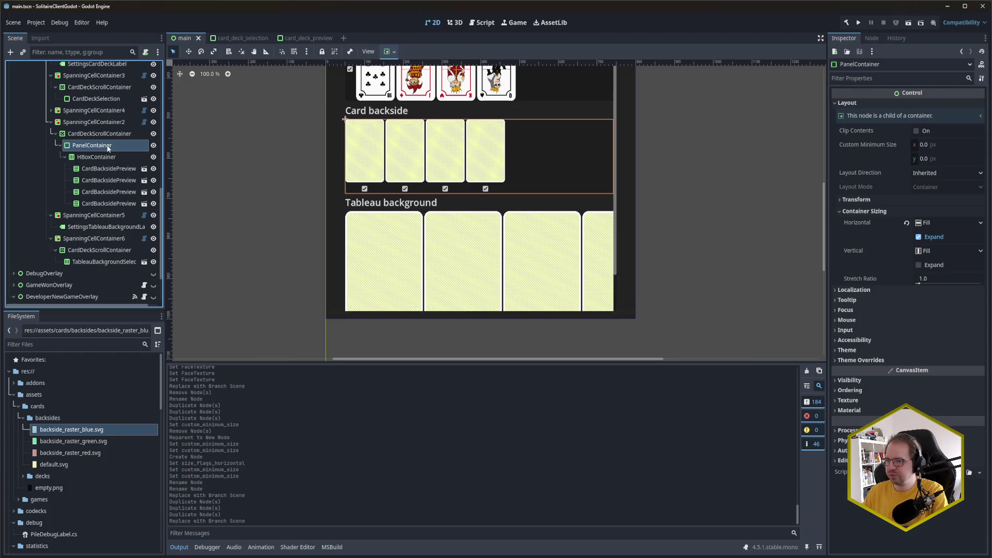
Undo instancing TableauBackgroundSelection as a scene and select tableau_background_selection.tscn in FileSystem
click(99, 262)
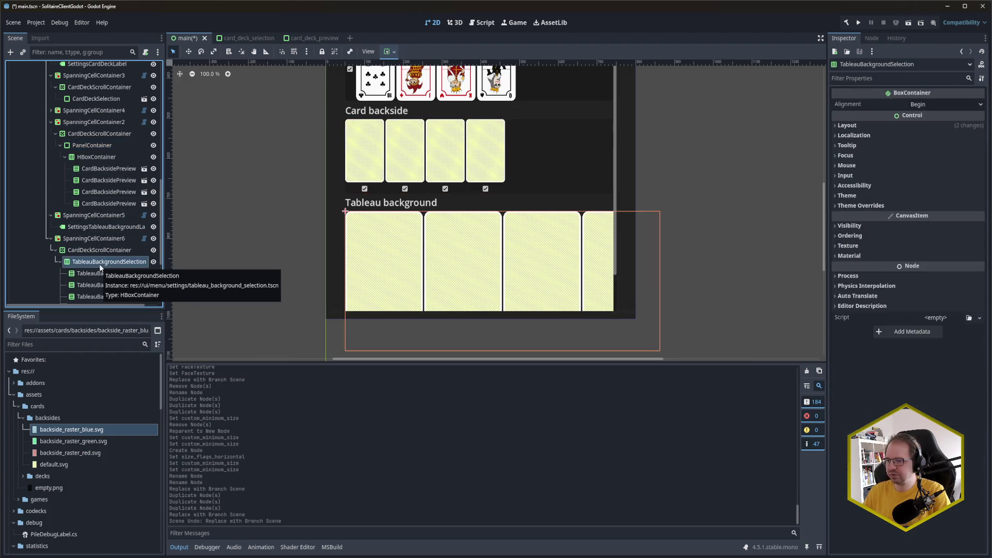
key(ctrl+z)
scroll(80, 477, down, 5)
scroll(77, 483, down, 4)
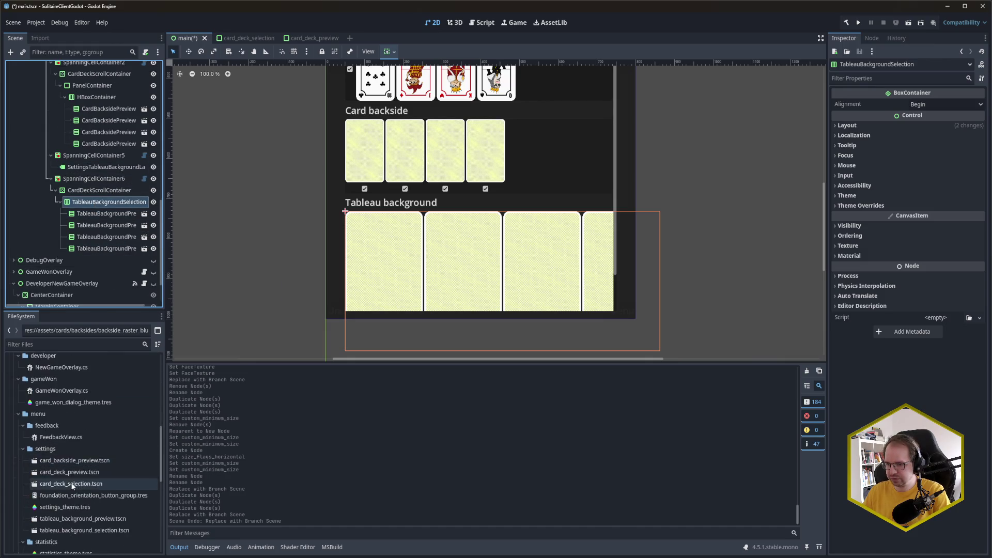
click(97, 483)
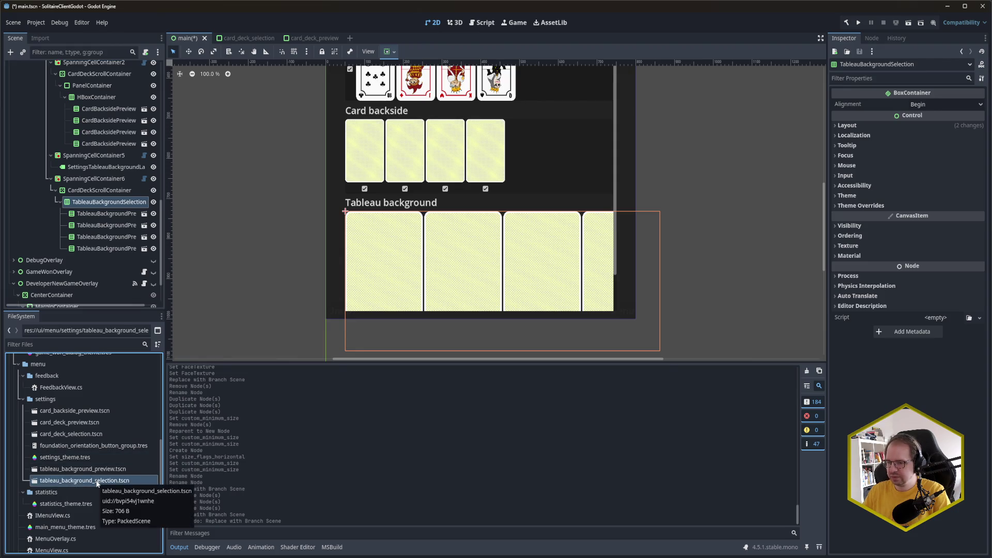
Delete the old tableau_background_selection.tscn file
key(Delete)
key(Return)
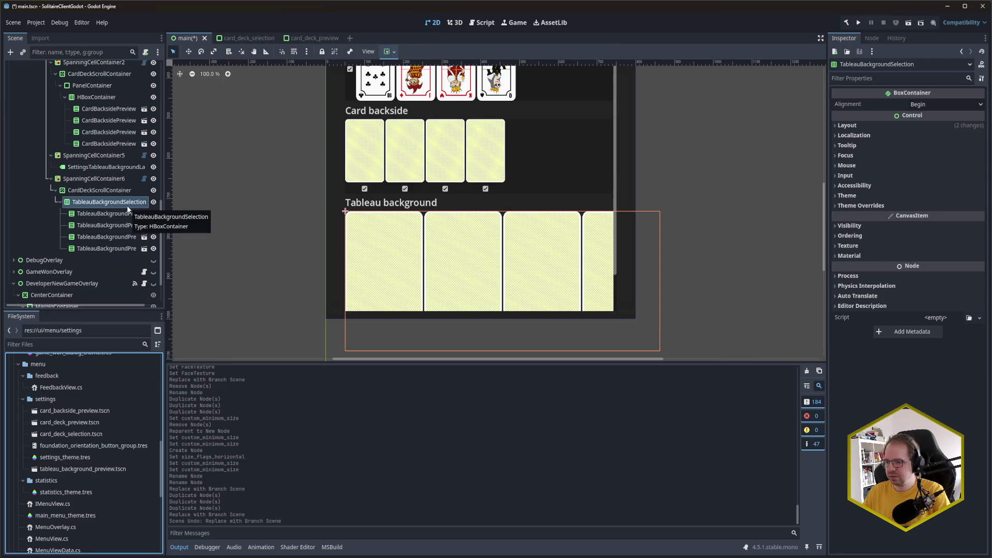
click(109, 205)
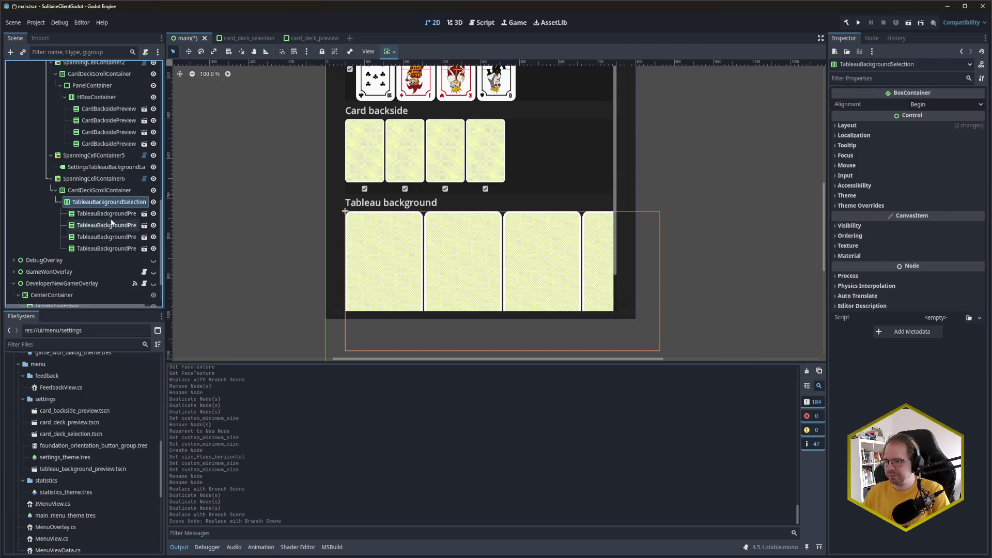
Wrap the previews in a PanelContainer named TableauBackgroundSelection, renaming the inner node HBoxContainer
right_click(106, 205)
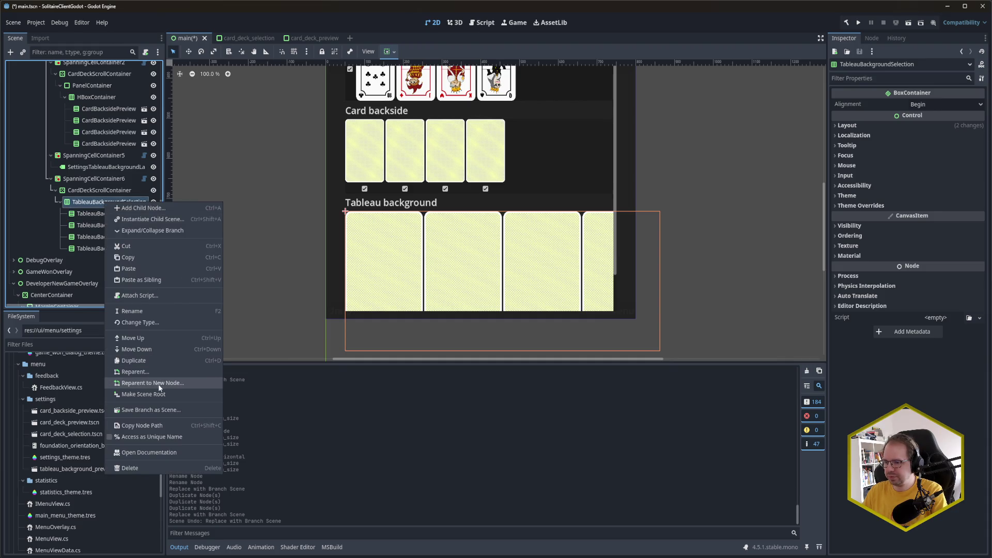
click(158, 384)
text(Panel)
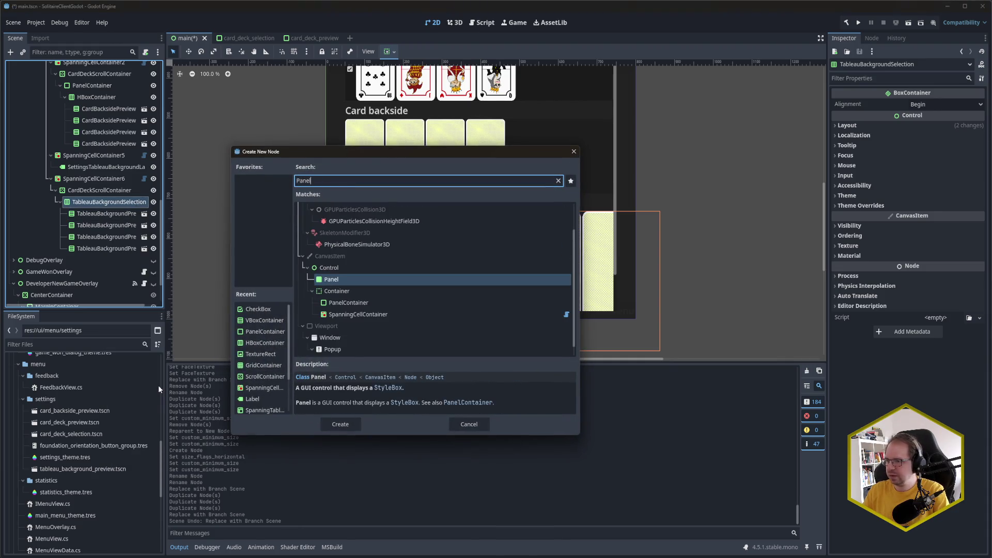
text(Container)
key(Return)
key(F2)
text(H)
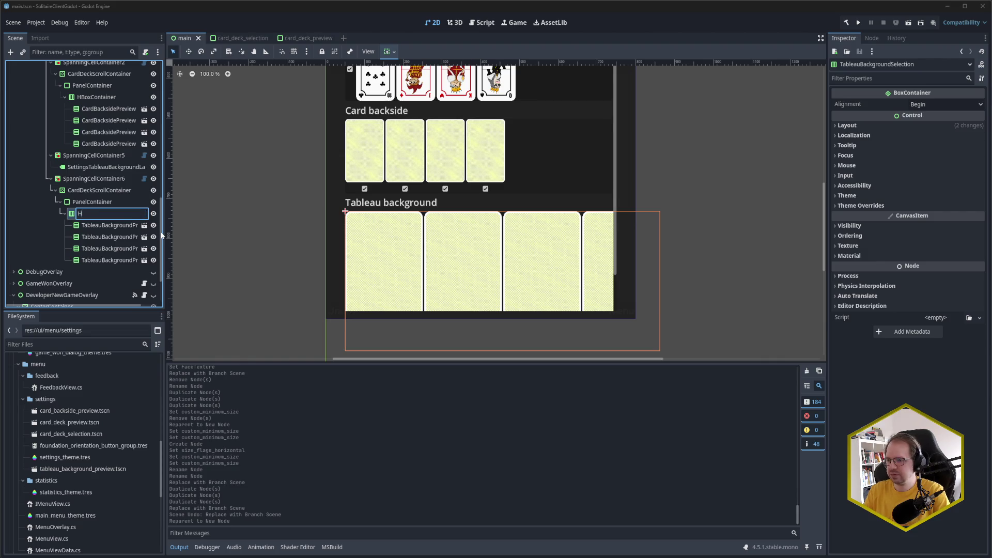
text(ner)
key(Return)
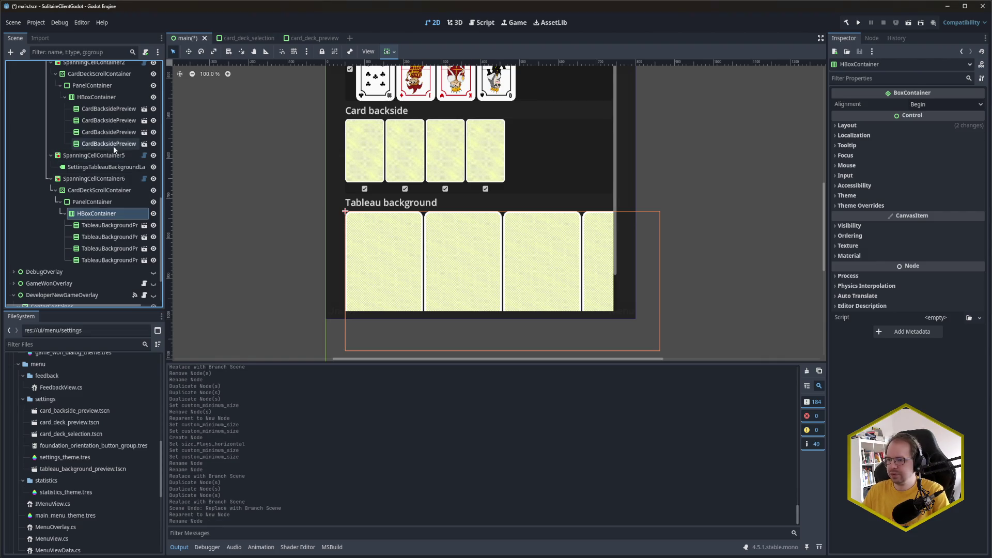
double_click(106, 201)
text(TableauBackgroundSelection)
key(Return)
Save the new TableauBackgroundSelection panel as a scene in ui/menu/settings
right_click(107, 202)
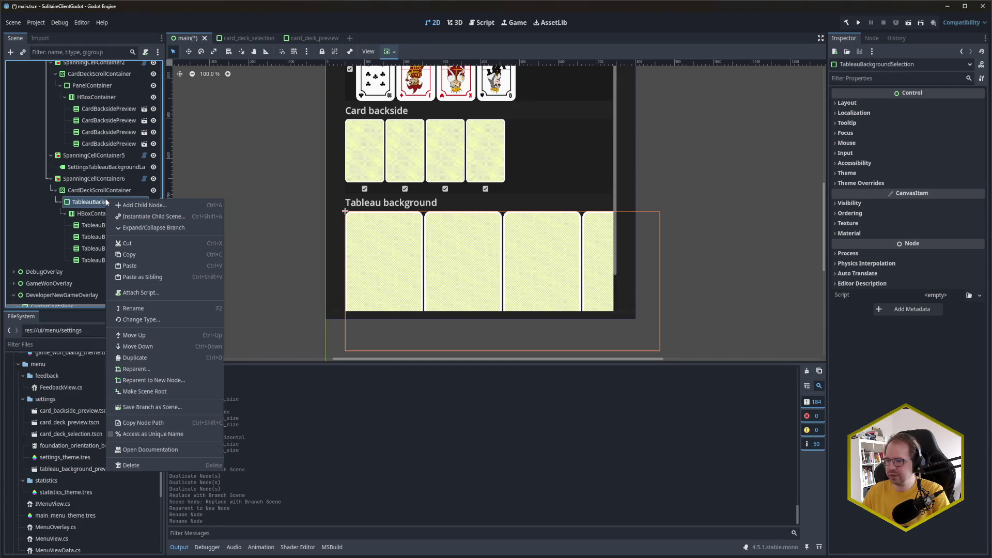
click(166, 407)
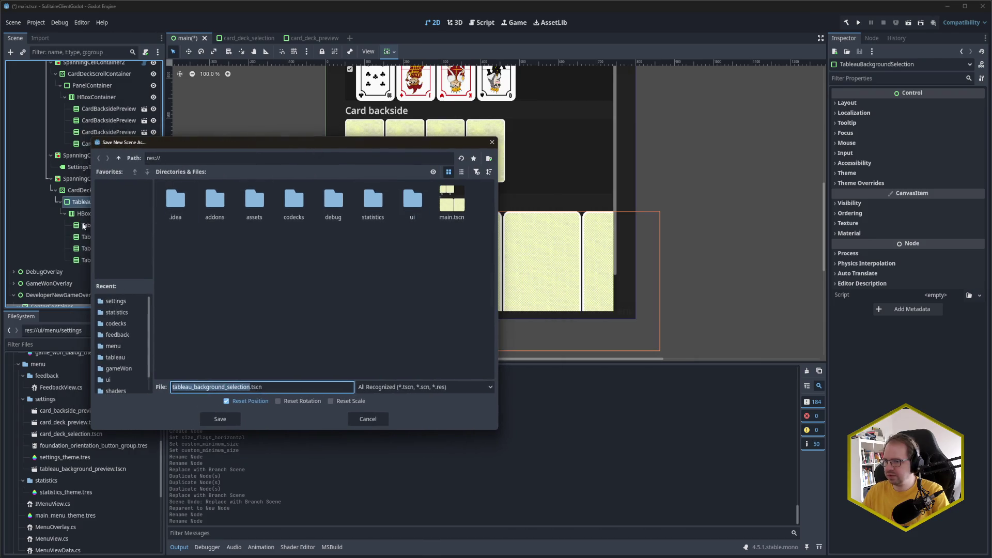
double_click(415, 204)
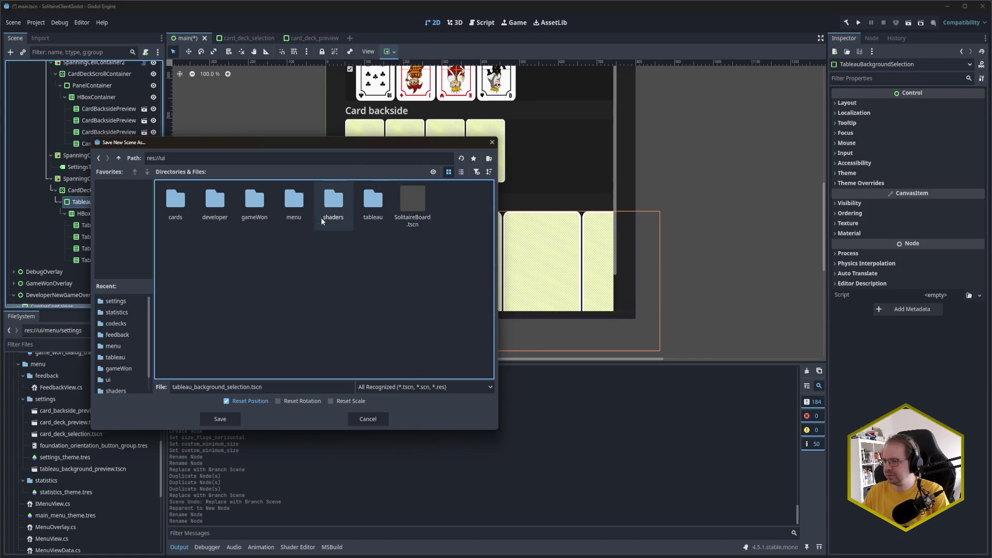
double_click(295, 205)
double_click(223, 200)
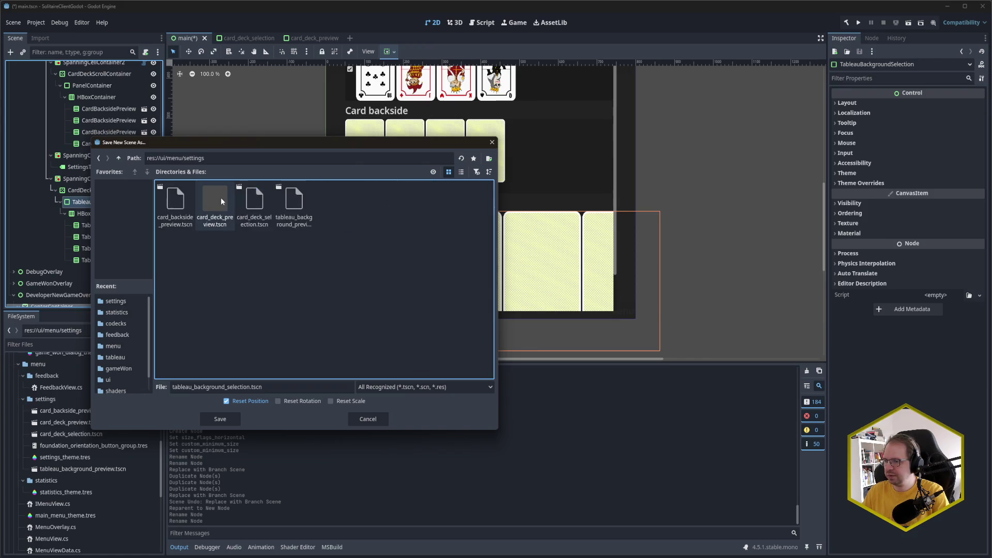
click(226, 417)
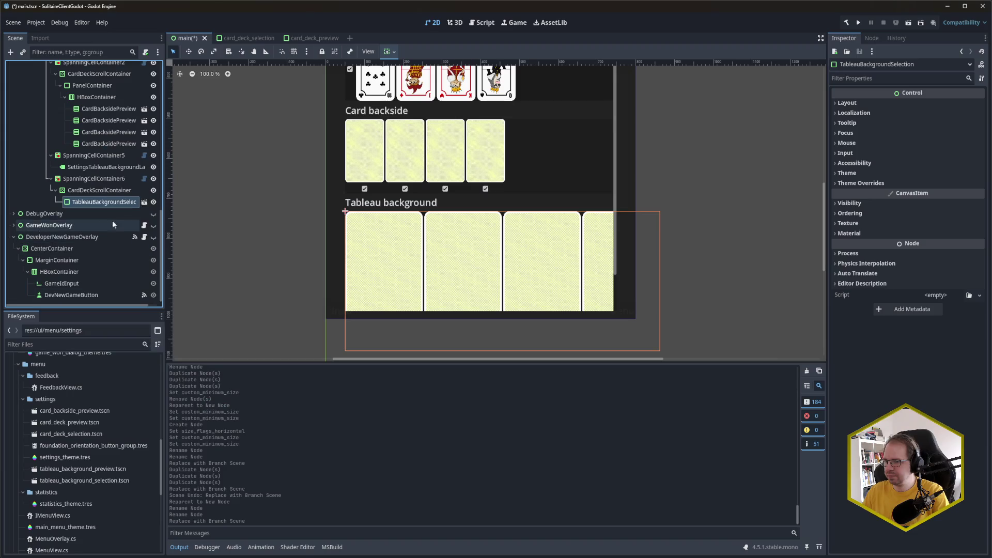
key(ctrl+s)
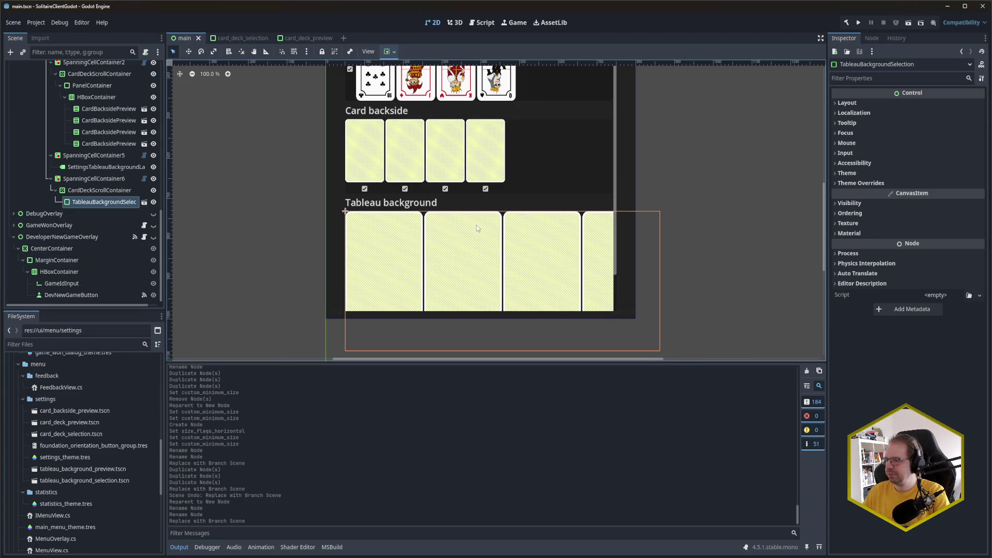
scroll(476, 225, up, 3)
scroll(503, 221, up, 4)
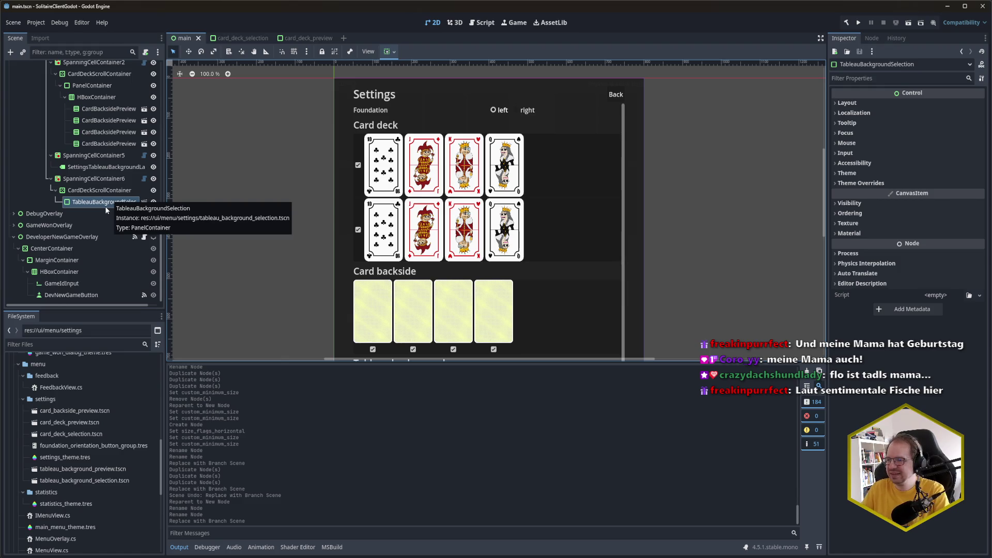
Rename the card backside PanelContainer to CardBacksideSelection
scroll(125, 176, up, 3)
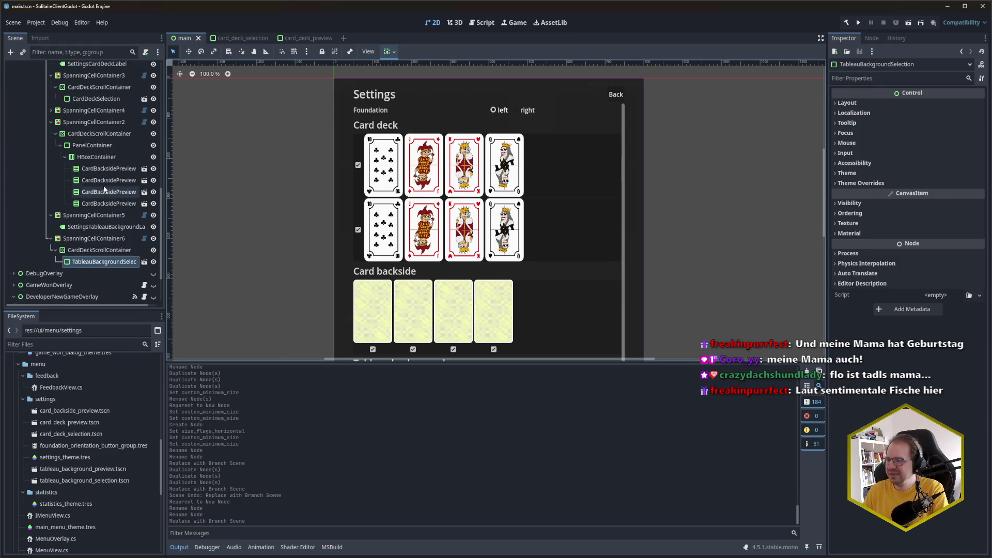
click(97, 146)
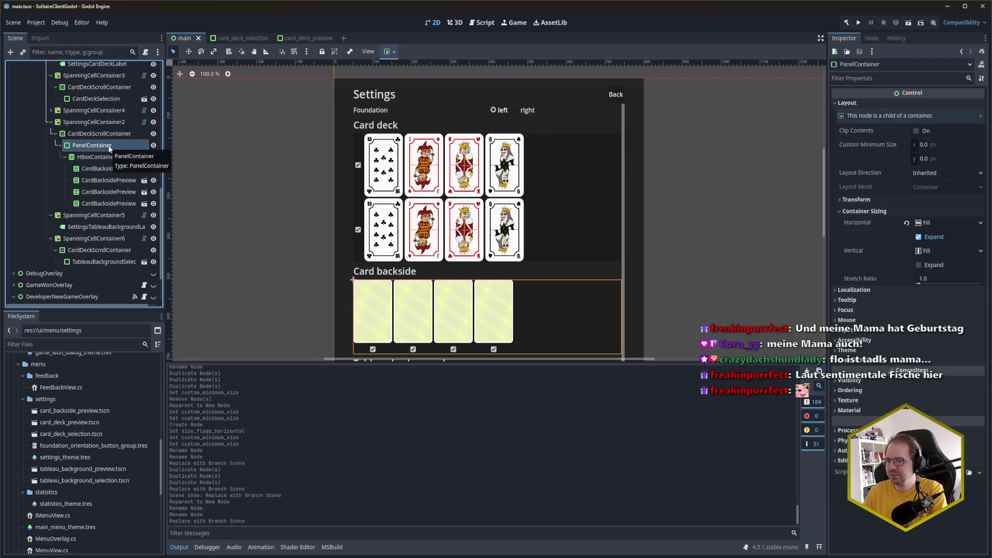
double_click(110, 147)
text(Card)
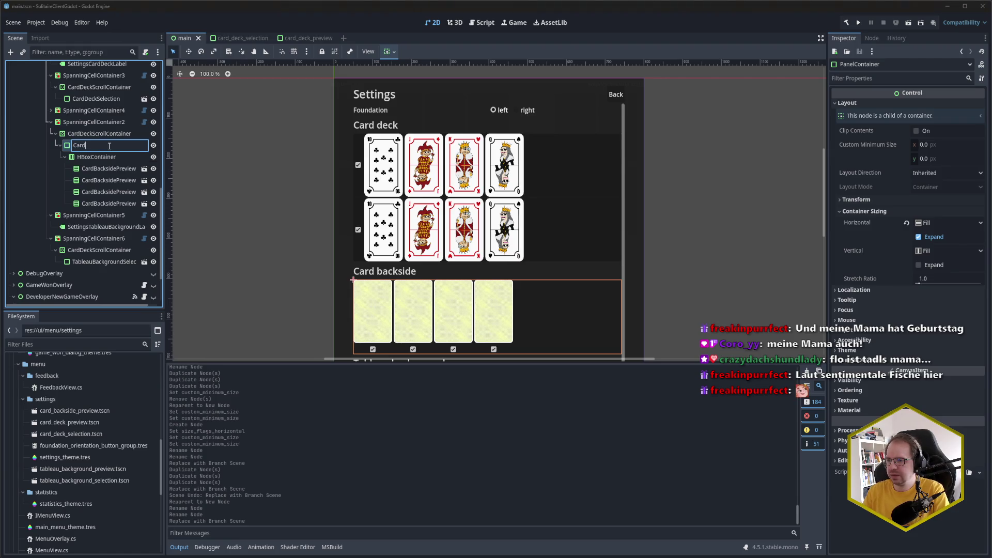
text(BacksideSelection)
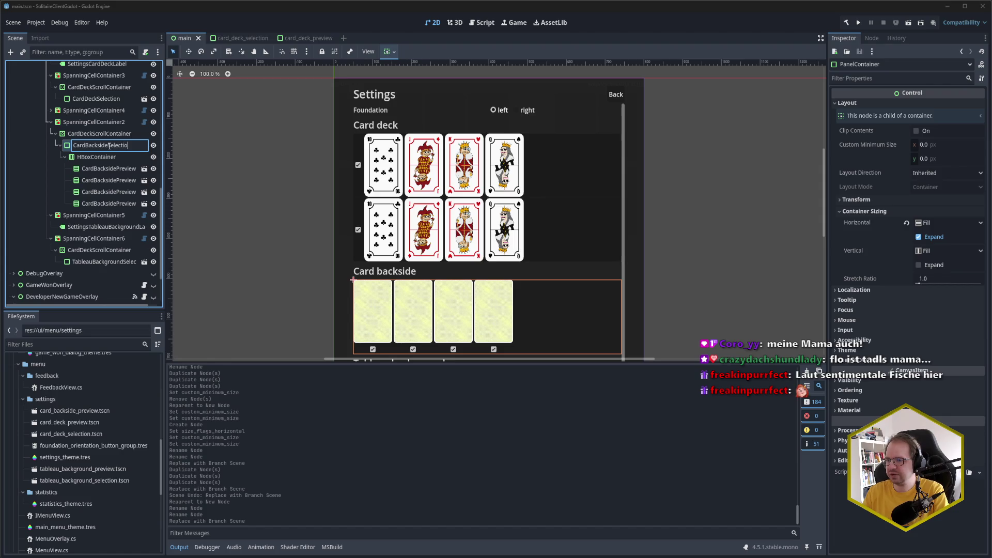
key(Return)
Save CardBacksideSelection as card_backside_selection.tscn in res://ui/menu/settings, then open tableau_background_preview.tscn
right_click(110, 148)
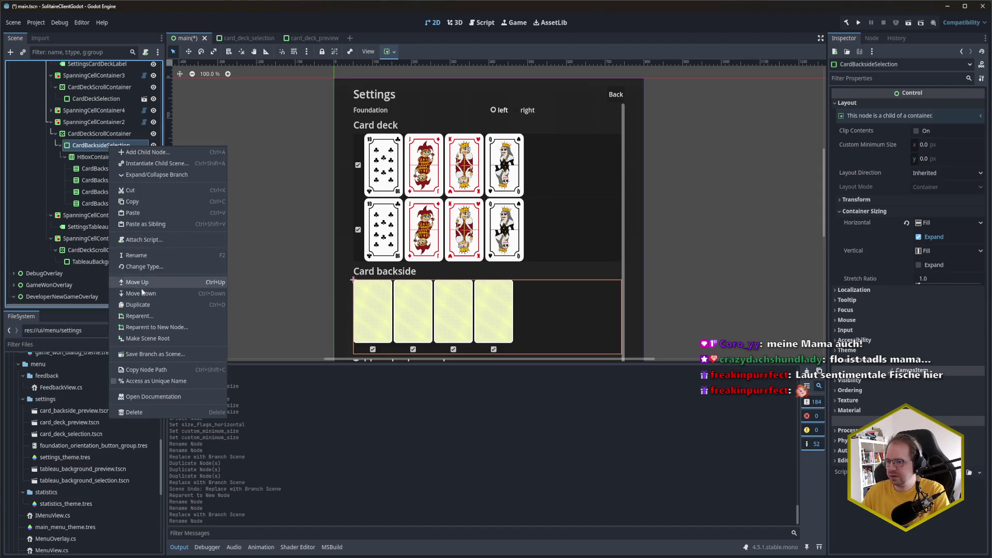
click(166, 355)
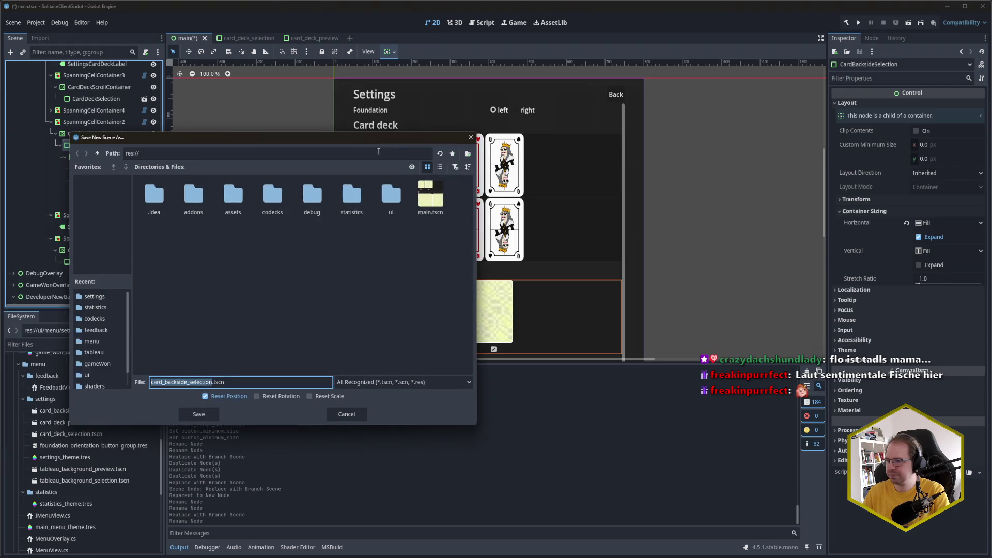
double_click(392, 197)
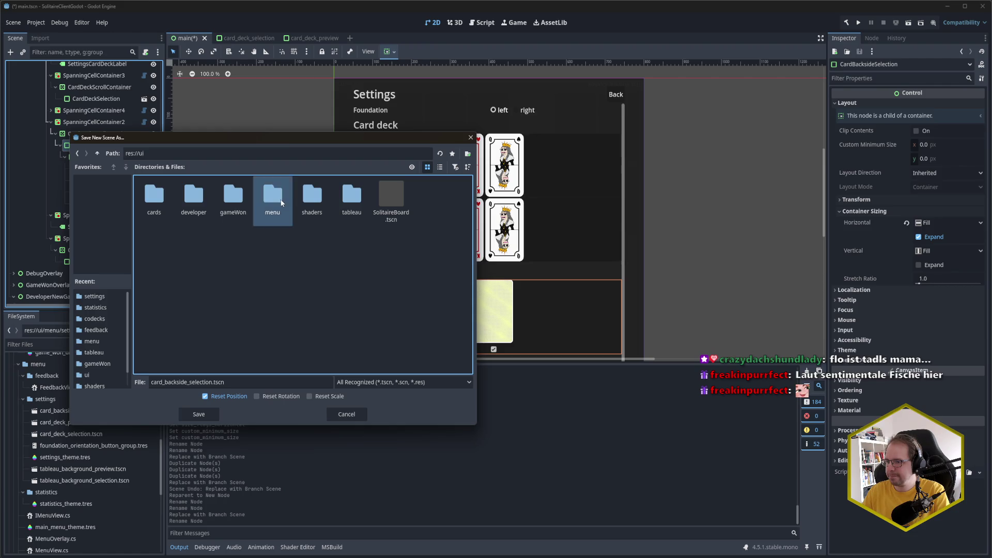
double_click(282, 204)
double_click(195, 199)
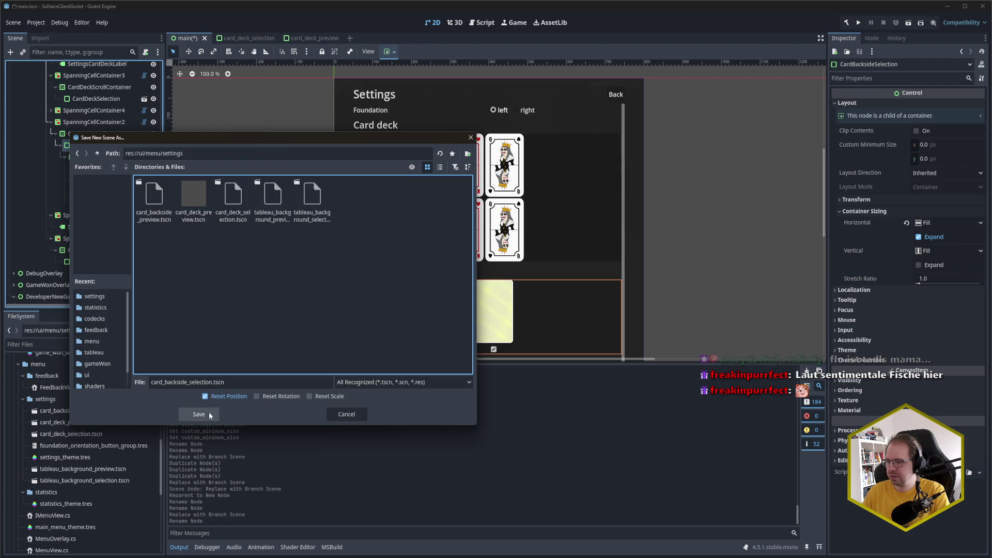
click(210, 415)
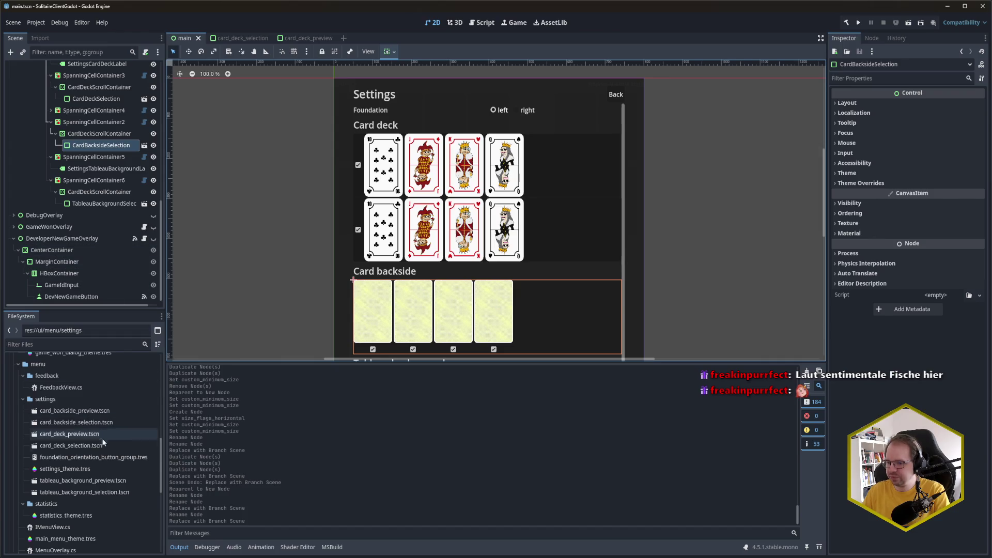
double_click(103, 482)
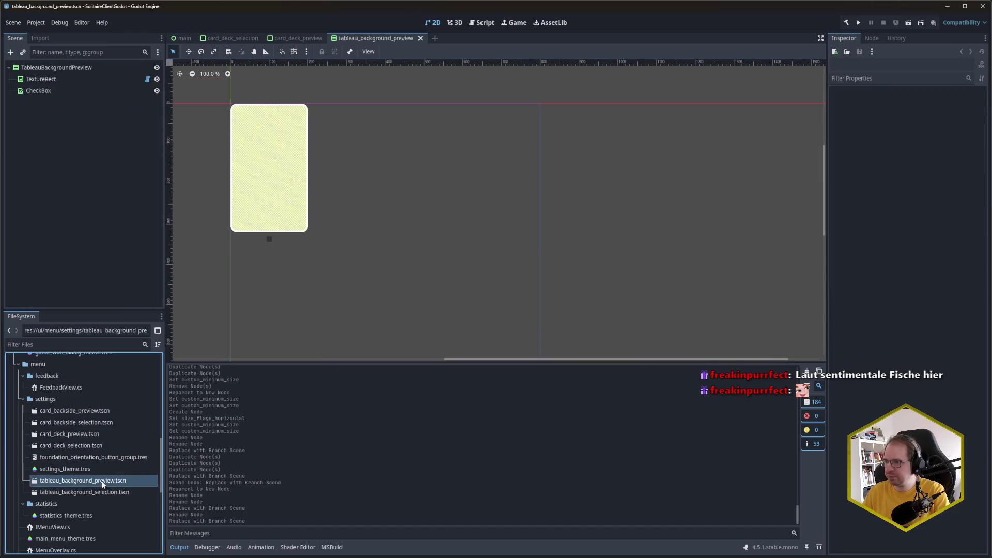
Wrap TextureRect and CheckBox in a new VBoxContainer and save the preview scene
right_click(78, 69)
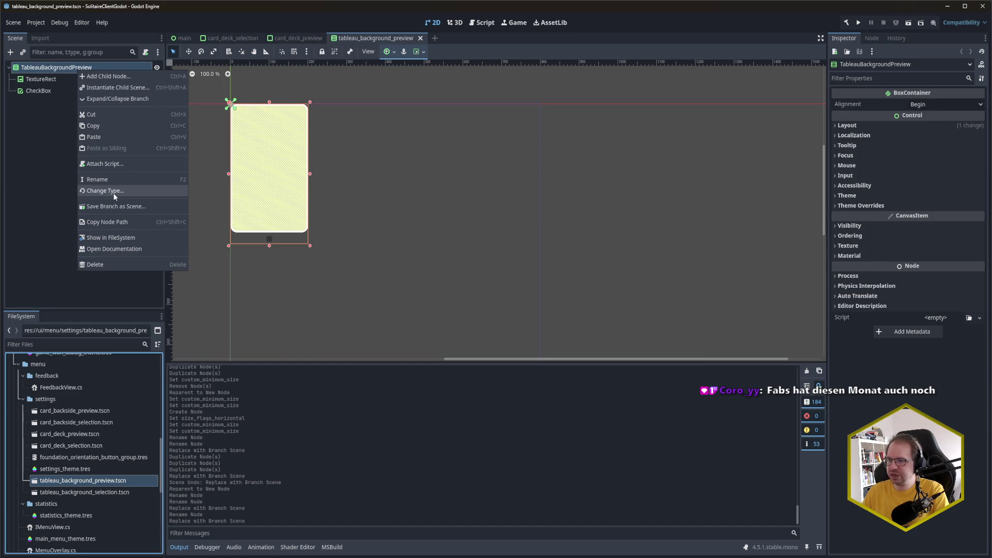
click(14, 157)
click(39, 90)
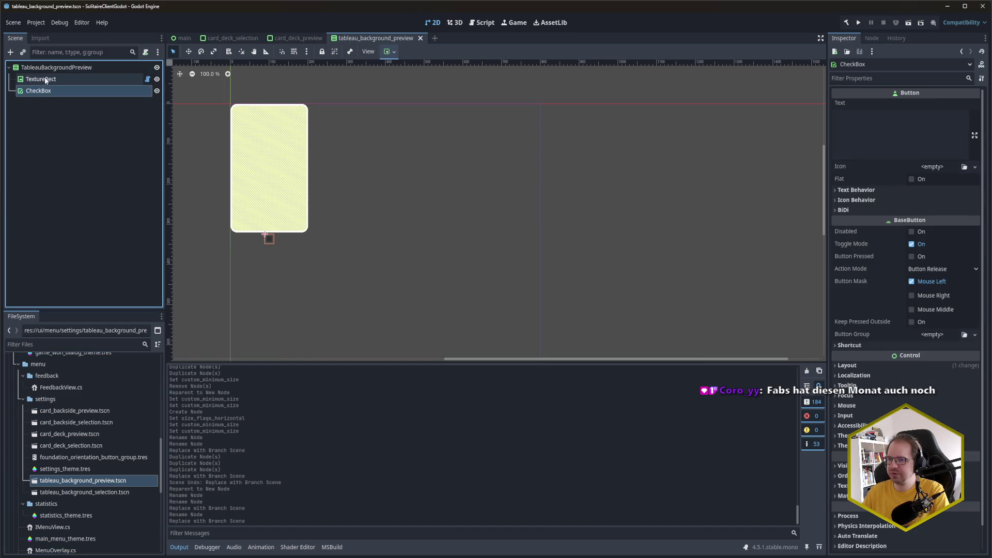
click(46, 79)
right_click(45, 79)
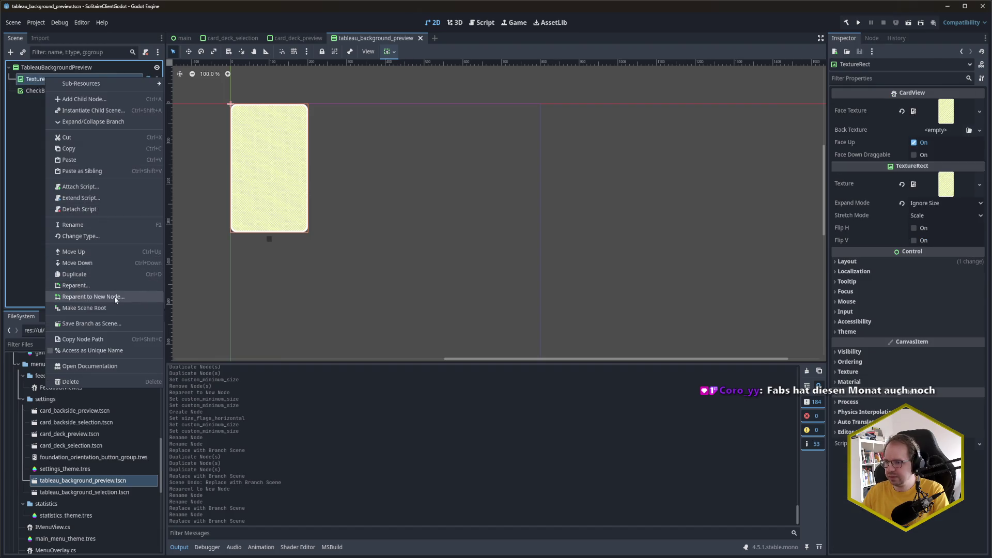
click(115, 298)
text(VBox)
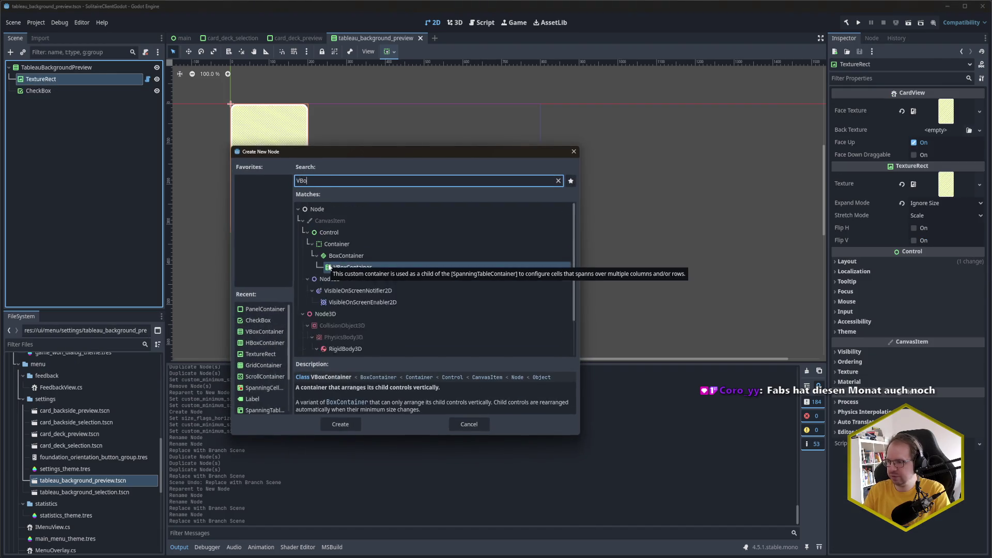
click(338, 423)
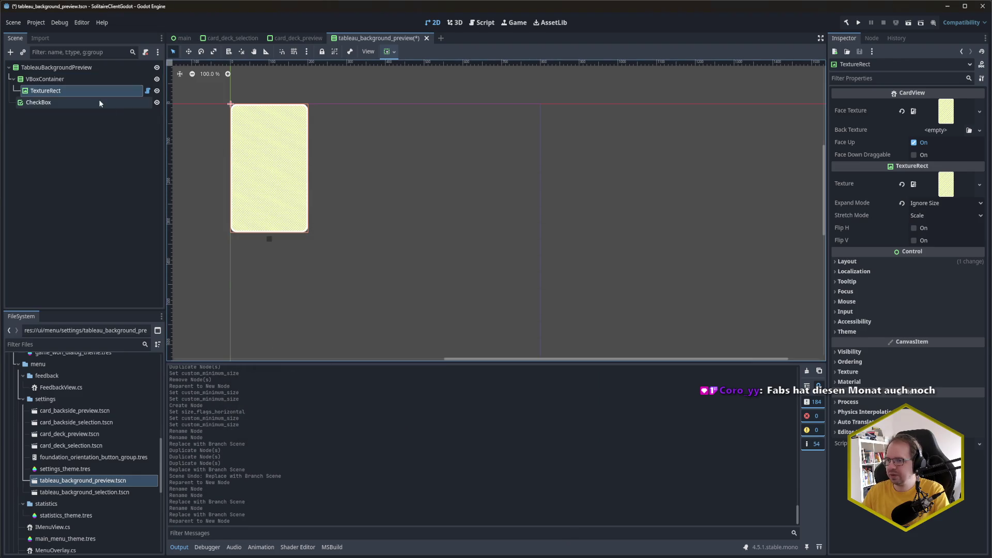
drag(64, 103, 67, 82)
key(ctrl+s)
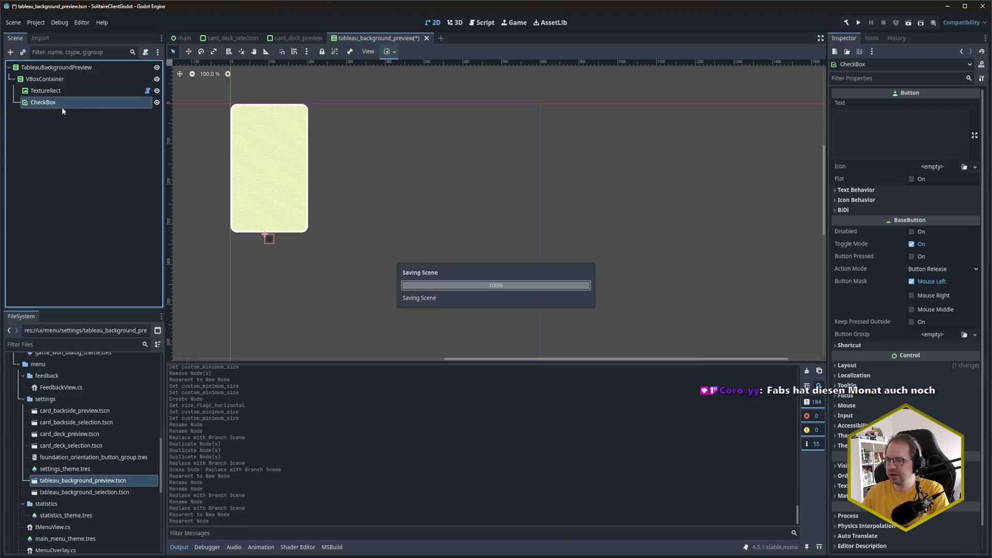
Change the preview's root node type to PanelContainer and close the scene
right_click(52, 68)
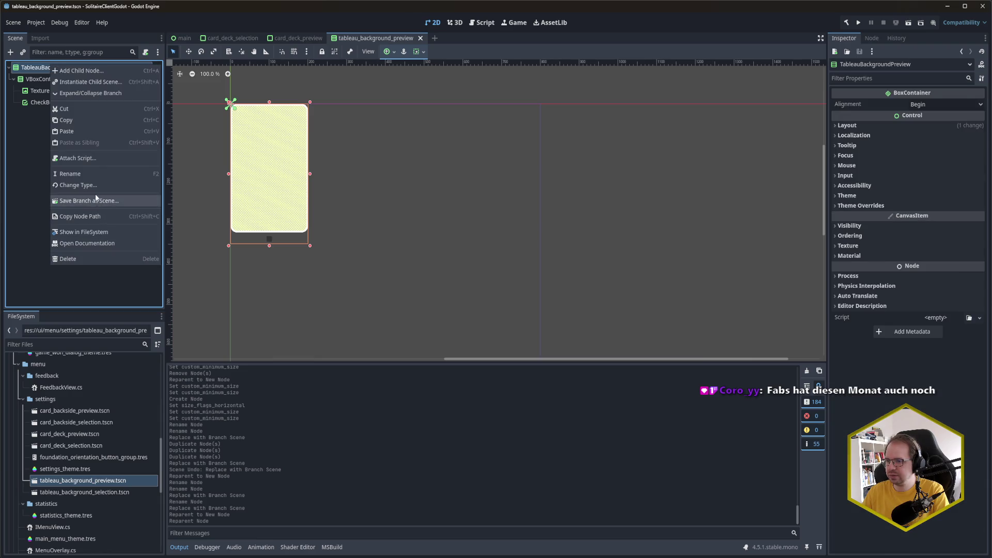
click(112, 187)
text(PanelCont)
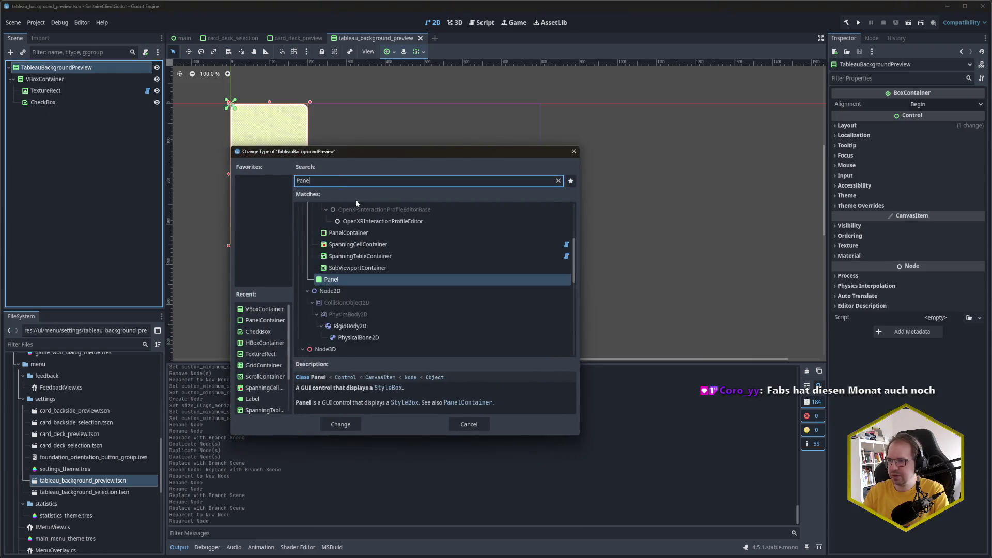
key(Return)
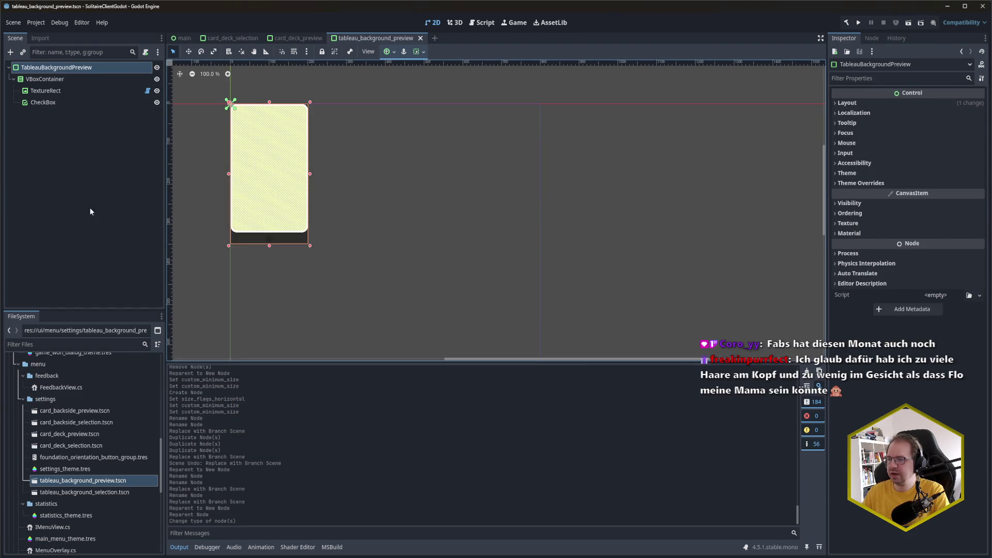
click(88, 207)
middle_click(399, 36)
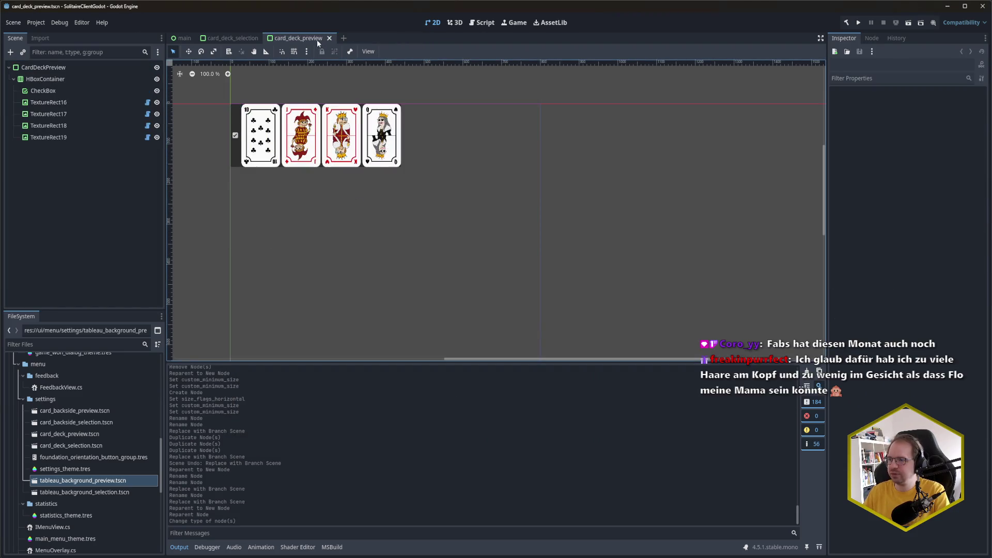
Close the card_deck_preview and card_deck_selection scenes
middle_click(312, 40)
middle_click(247, 40)
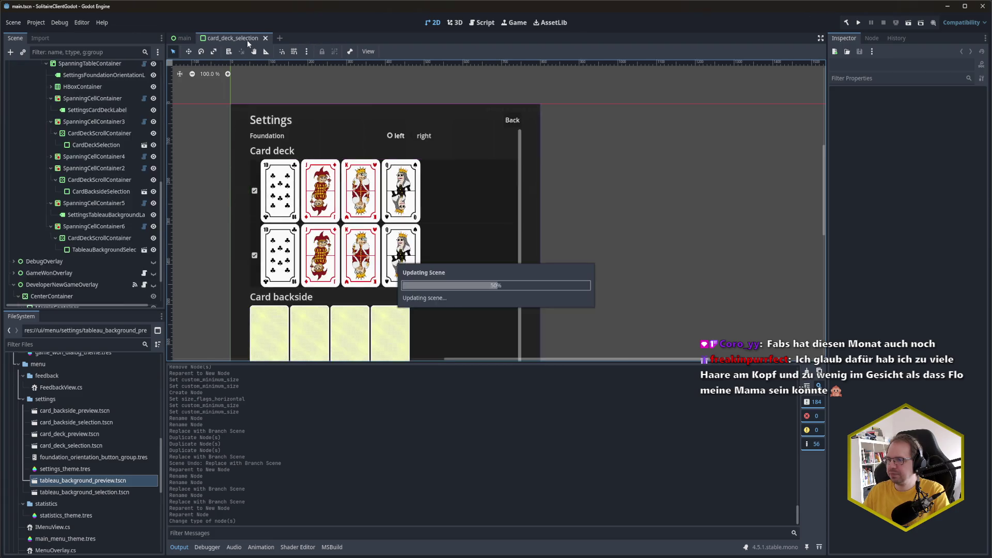
scroll(95, 204, up, 3)
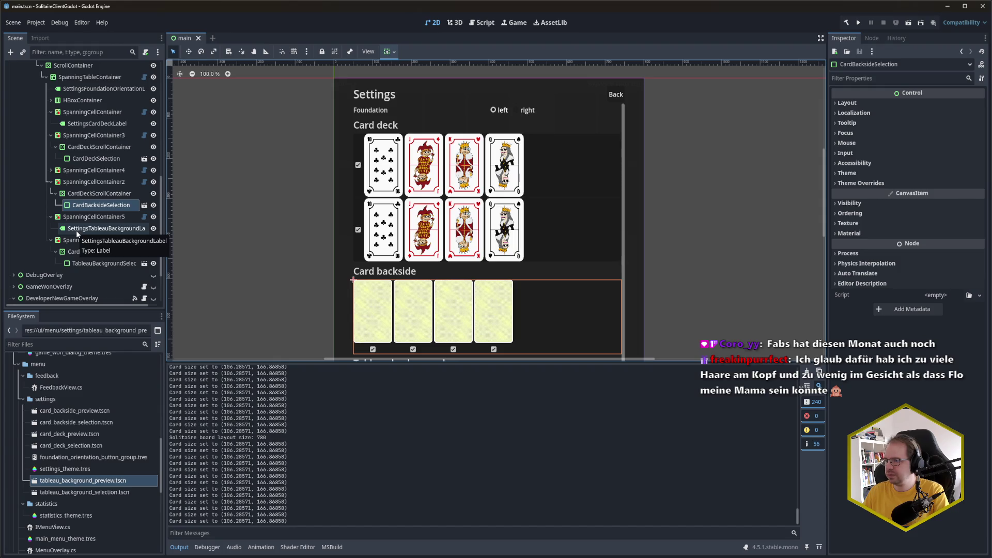
scroll(75, 222, up, 5)
scroll(72, 209, up, 3)
Hide SettingsView and make the MainMenuView pause menu visible
click(153, 162)
scroll(119, 200, up, 3)
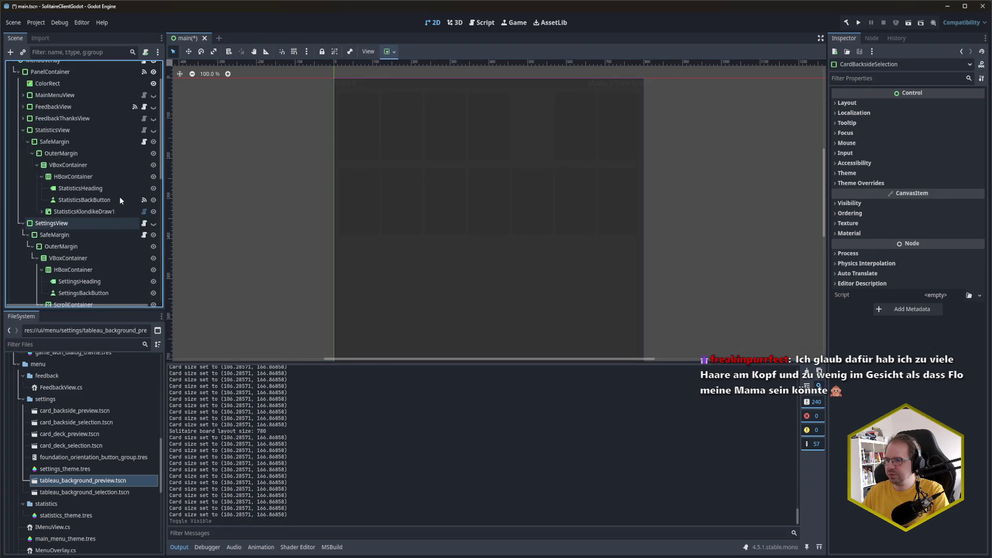
scroll(119, 200, up, 3)
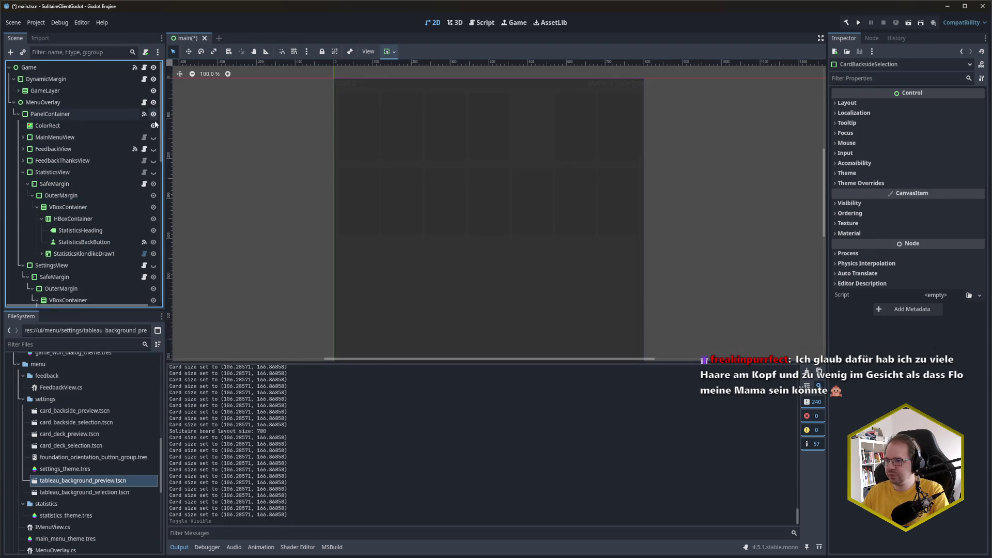
click(154, 137)
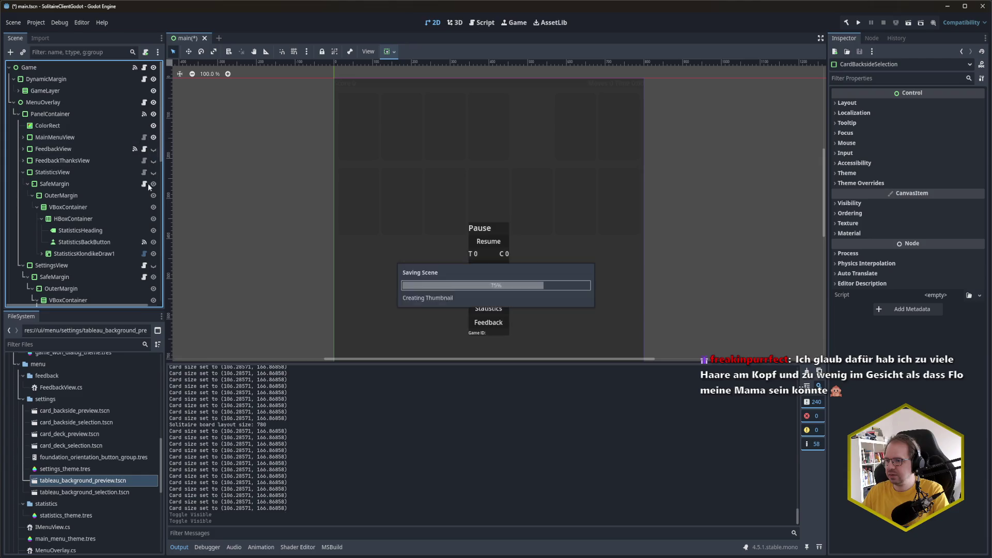
Select SettingsBackButton and start connecting its button_up signal from the Signals list
scroll(69, 266, down, 5)
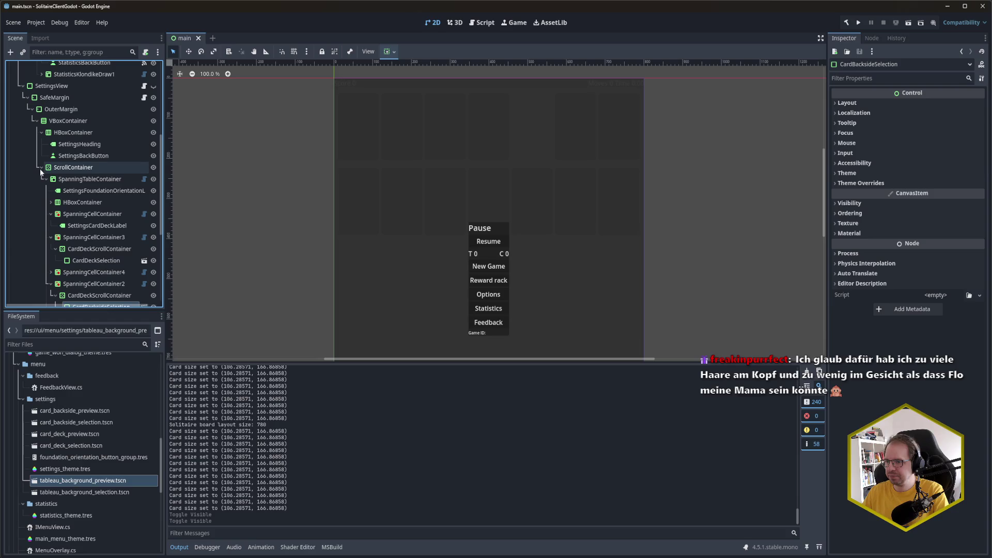
click(46, 179)
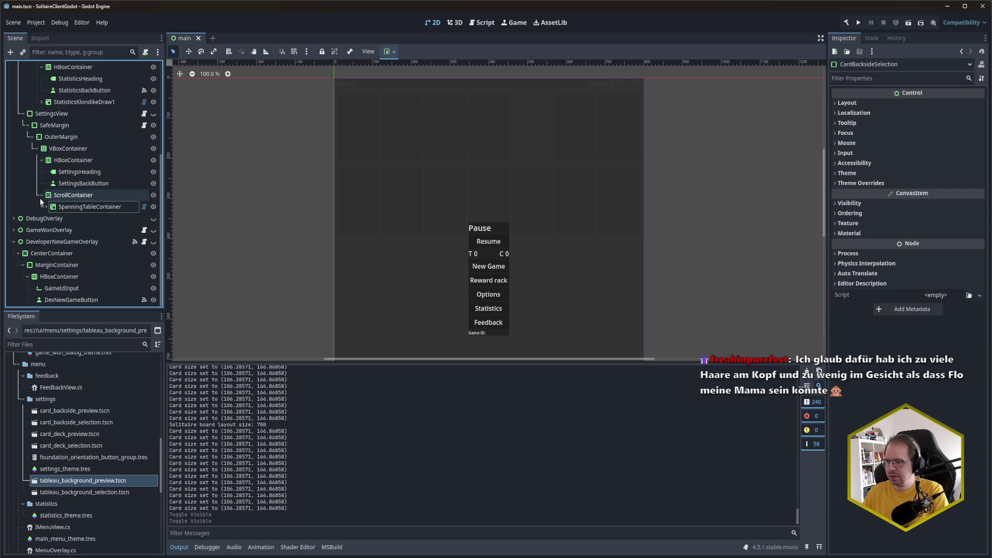
click(42, 195)
click(80, 195)
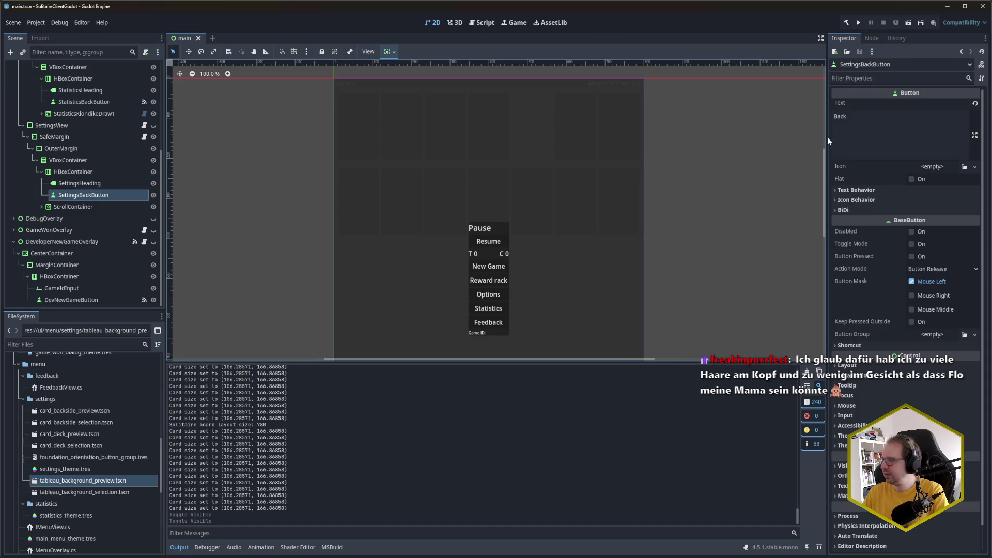
click(872, 37)
double_click(868, 104)
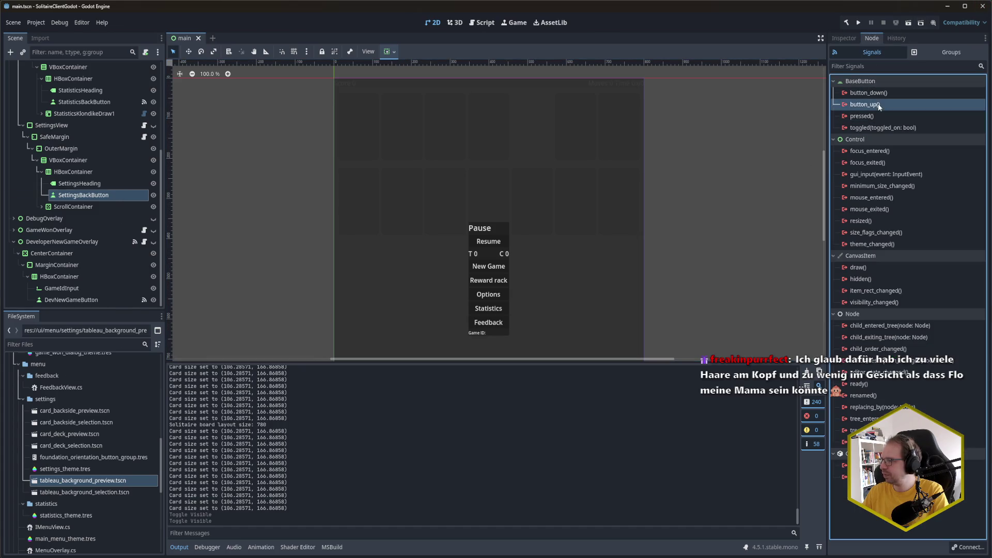
Connect button_up to MenuOverlay's OnSettingsBackButtonClicked, finding MenuOverlay by filtering for 'menu'
drag(20, 182, 233, 184)
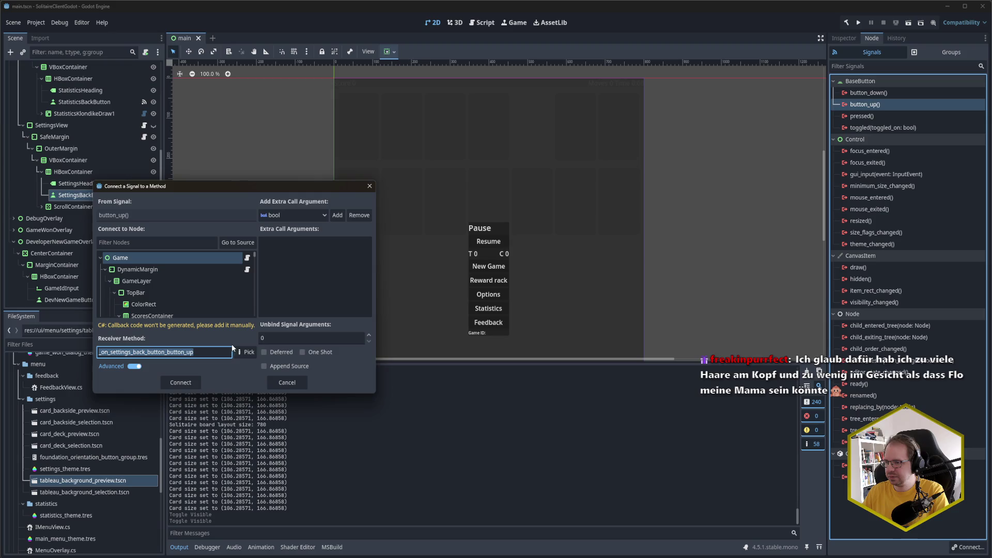
click(249, 352)
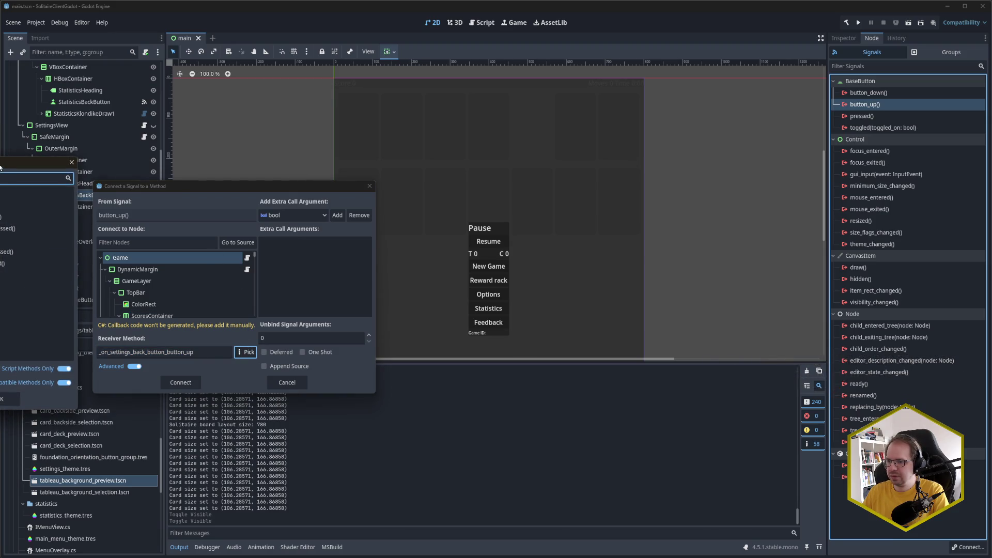
drag(0, 167, 2, 168)
click(79, 169)
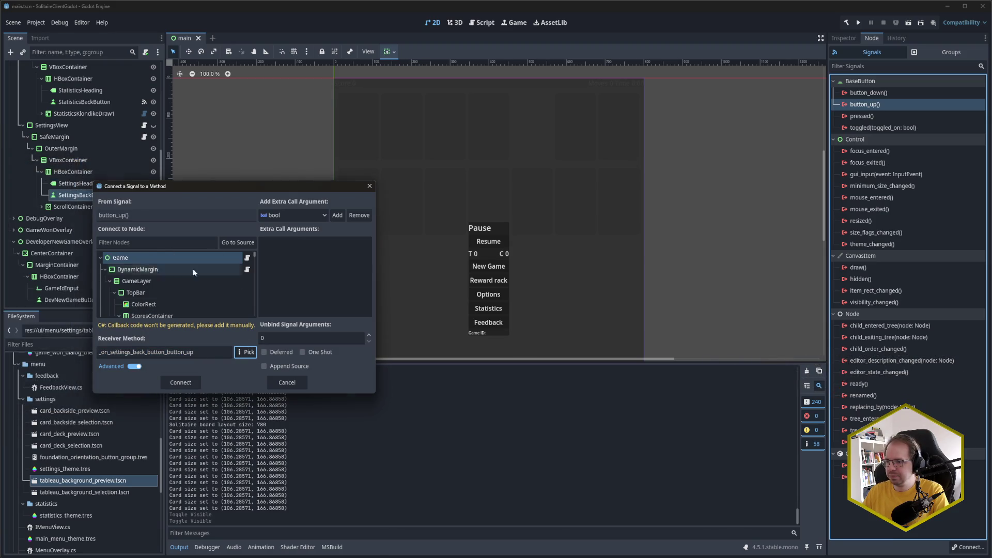
click(148, 242)
text(menu)
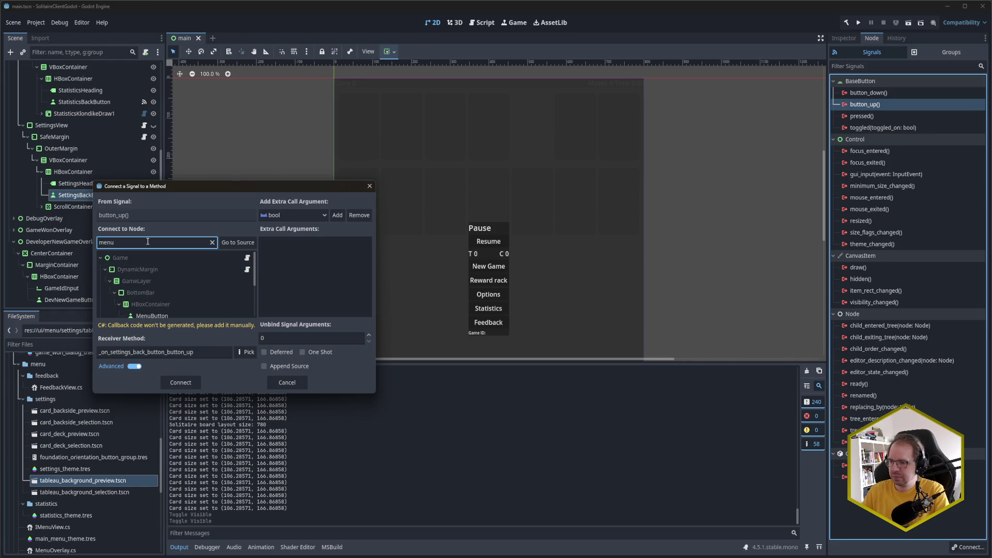
scroll(201, 295, down, 2)
click(200, 292)
click(246, 352)
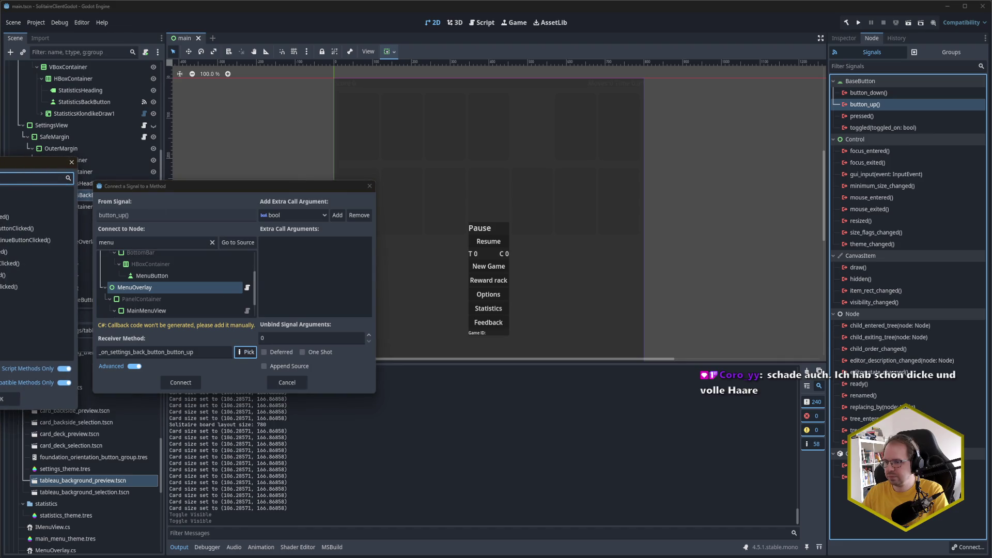
double_click(132, 289)
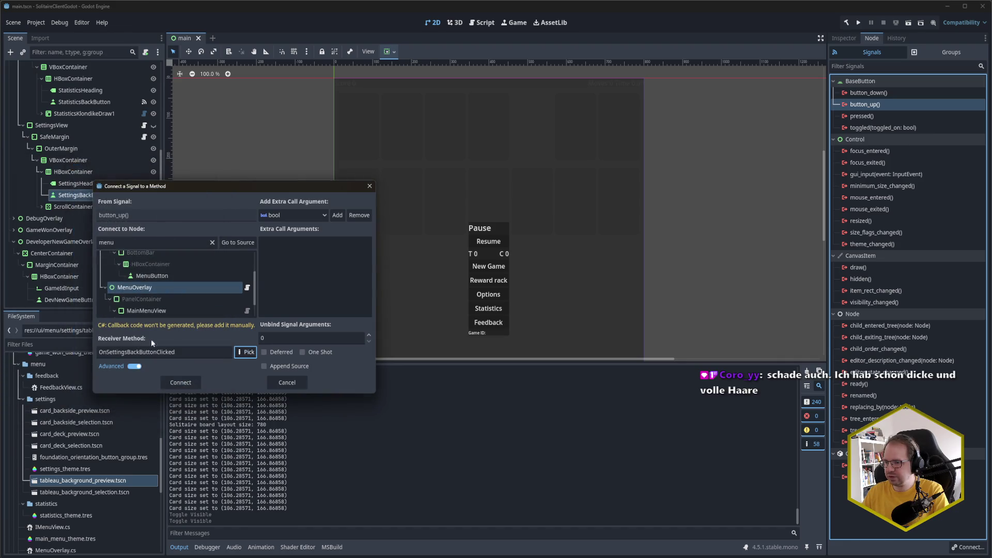
click(180, 382)
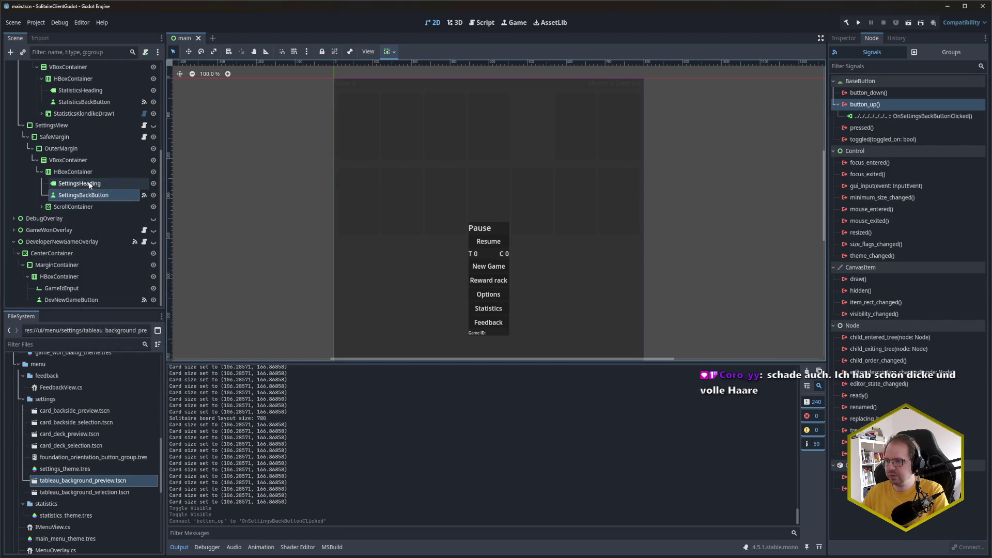
scroll(97, 186, up, 5)
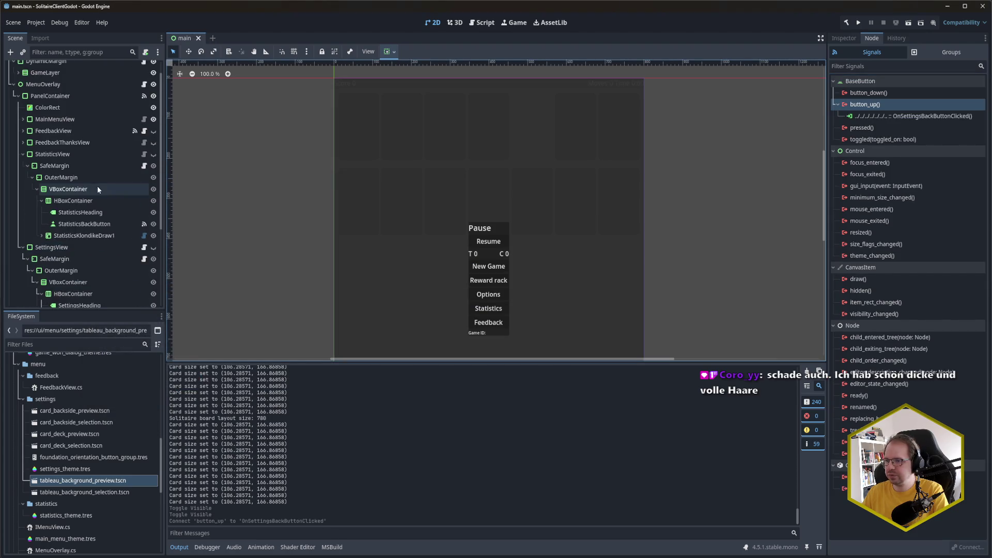
Expand MainMenuView and rename the OptionsButton node to SettingsButton
click(23, 119)
click(78, 212)
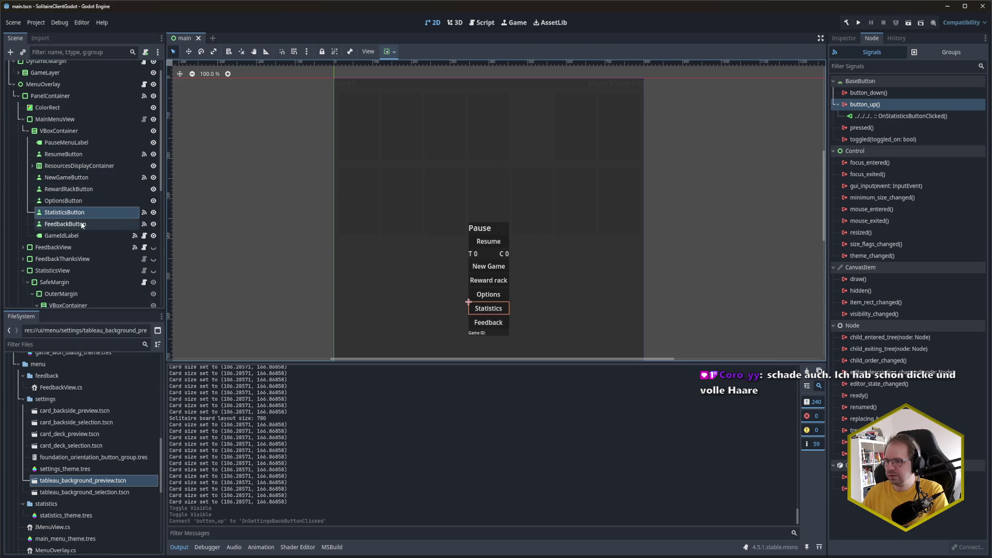
click(73, 200)
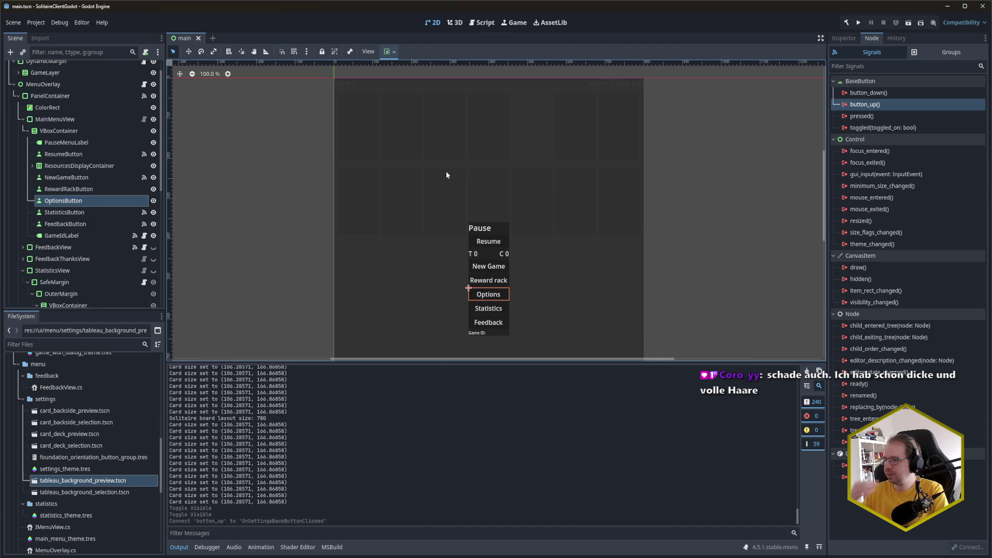
click(77, 201)
text(SettingsButton)
key(Return)
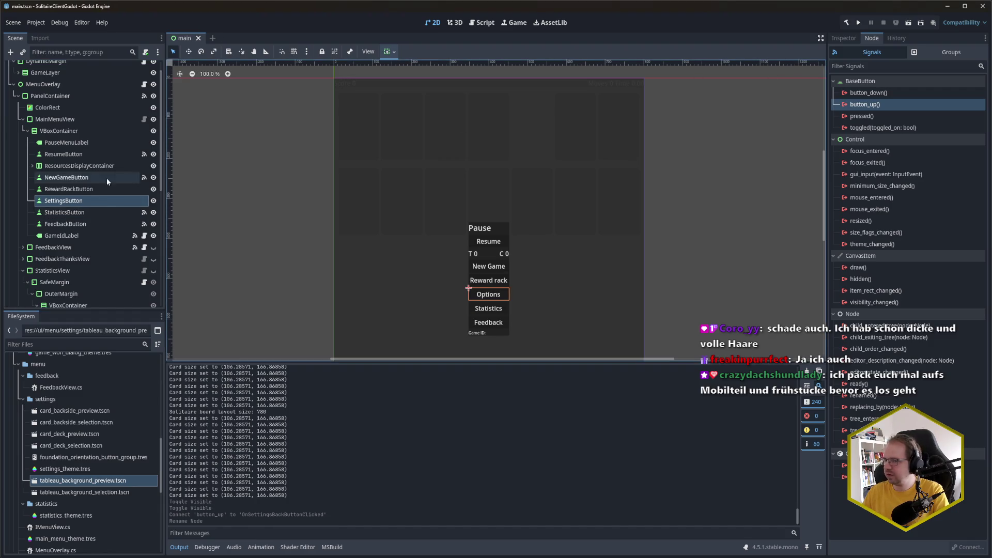
Change SettingsButton's Text property from Options to 'Settings'
click(843, 38)
click(878, 118)
key(ctrl+a)
text(Settings)
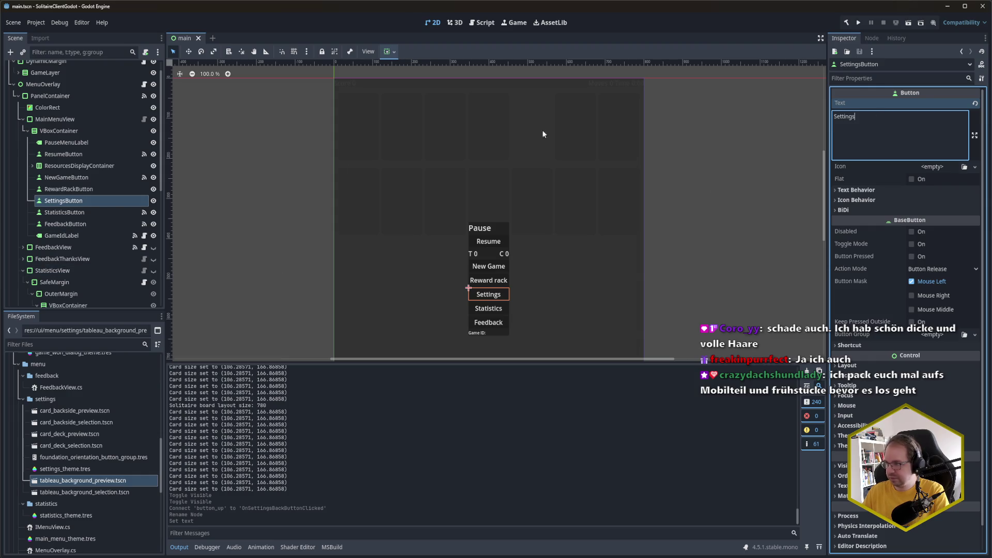
Connect button_up to MenuOverlay's OnSettingsButtonClicked, then save the scene and run the game
click(872, 39)
double_click(890, 105)
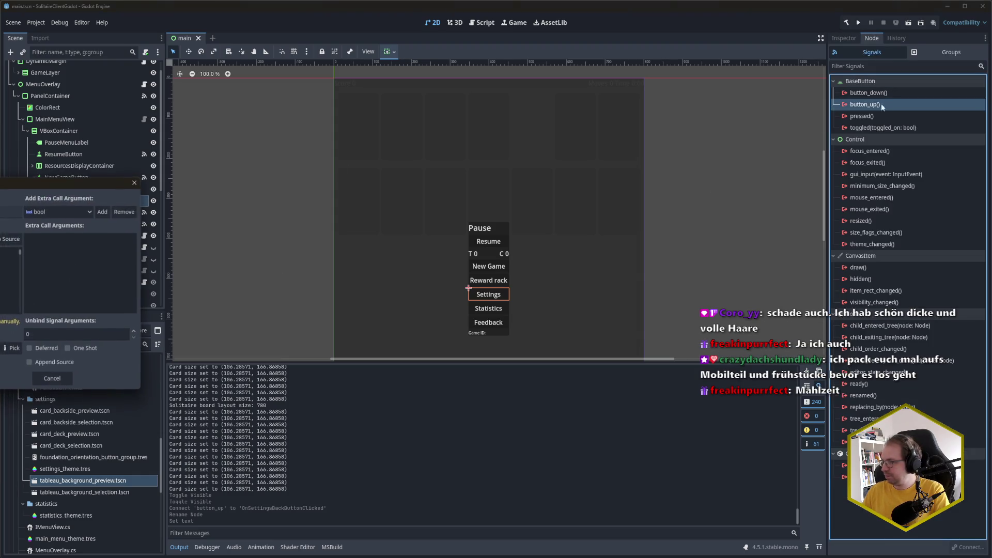
drag(10, 190, 239, 190)
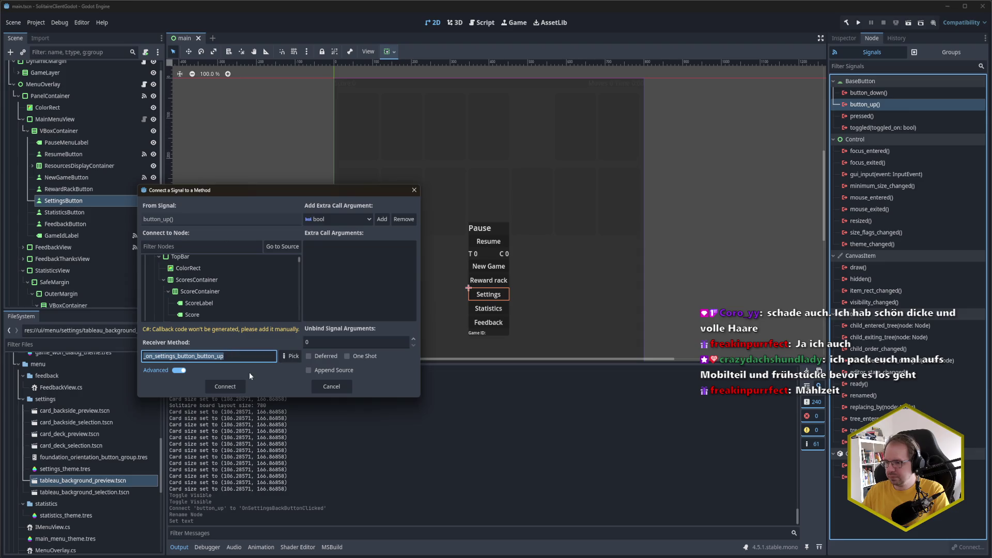
scroll(205, 281, up, 2)
scroll(204, 281, down, 3)
scroll(215, 274, down, 2)
click(197, 288)
click(289, 357)
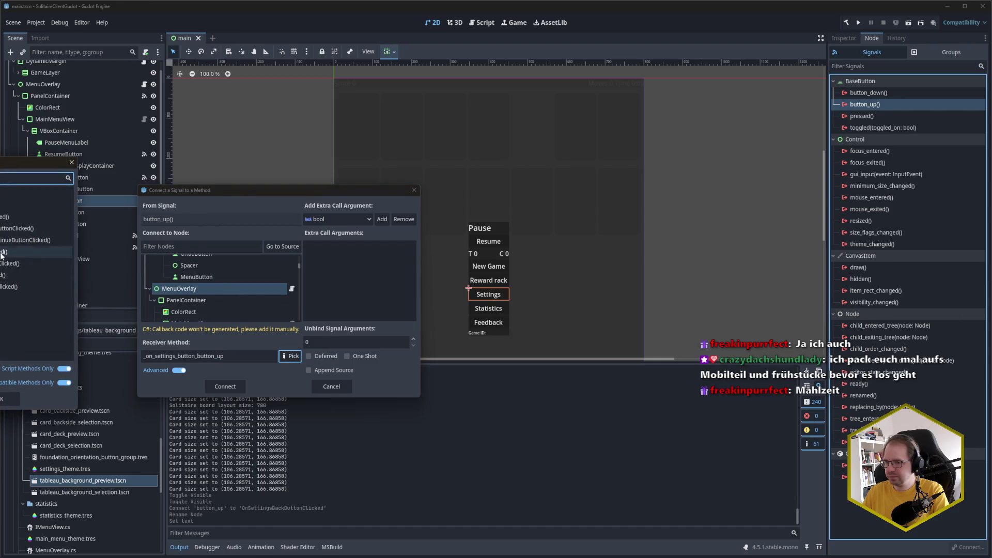
double_click(36, 277)
click(225, 386)
key(ctrl+s)
key(F5)
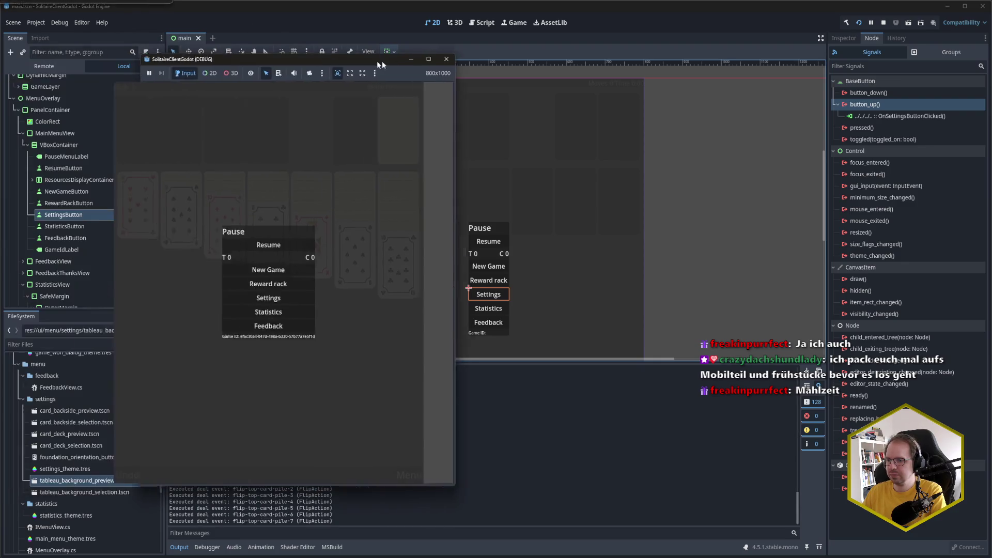
Stop the game, hide MenuOverlay in the editor, and relaunch the game
click(469, 58)
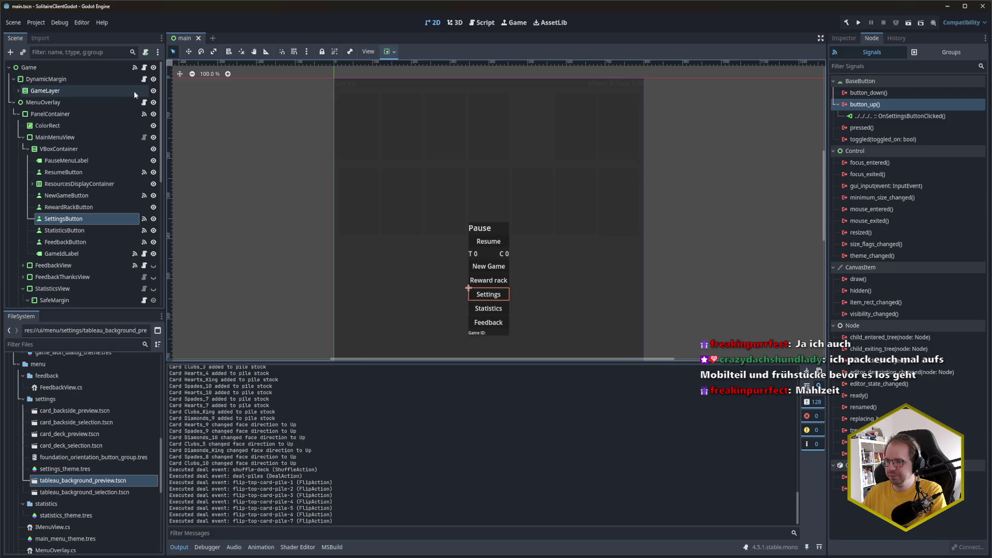
click(153, 103)
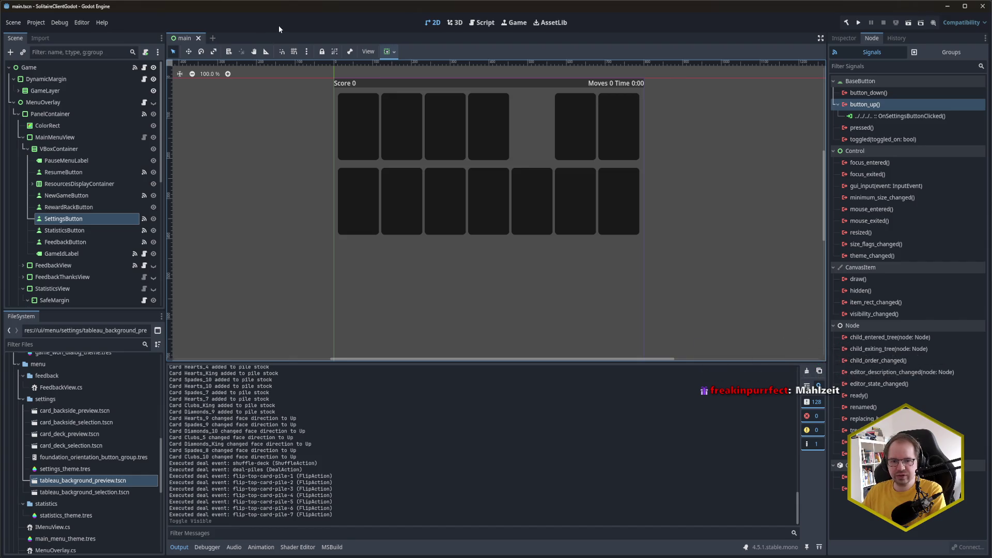
key(F5)
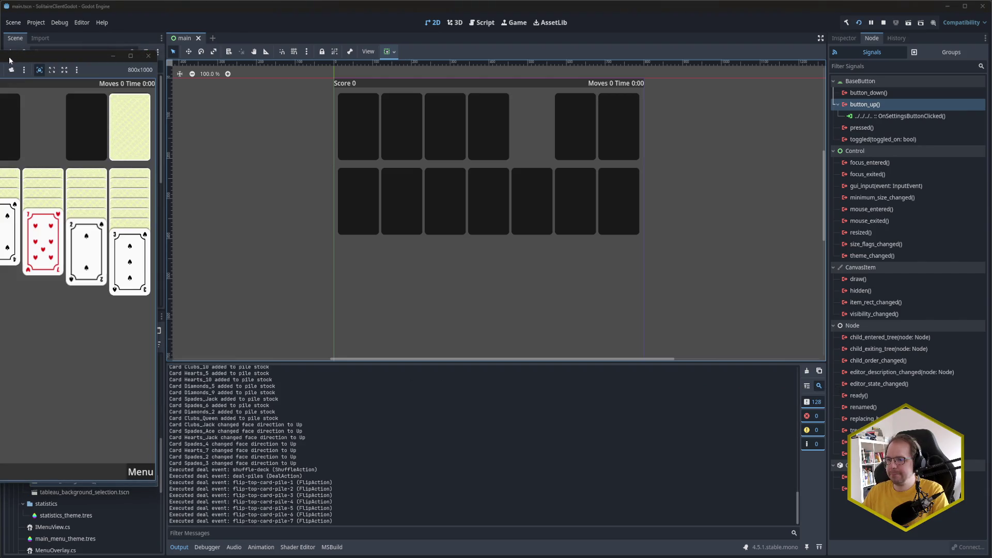
drag(9, 57, 226, 46)
Open Settings from the in-game pause menu, scroll it, go back, resume, then check the Debugger errors
click(357, 460)
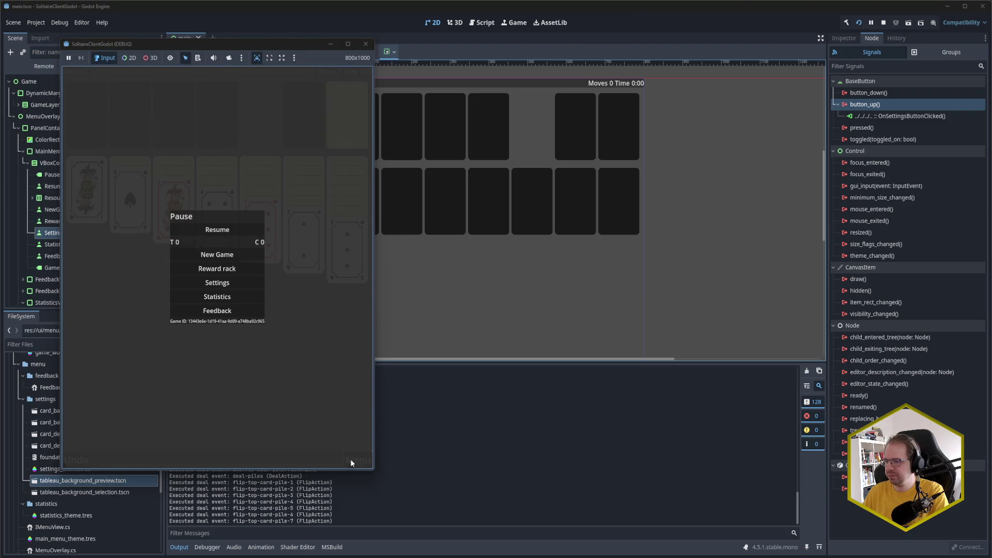
click(220, 286)
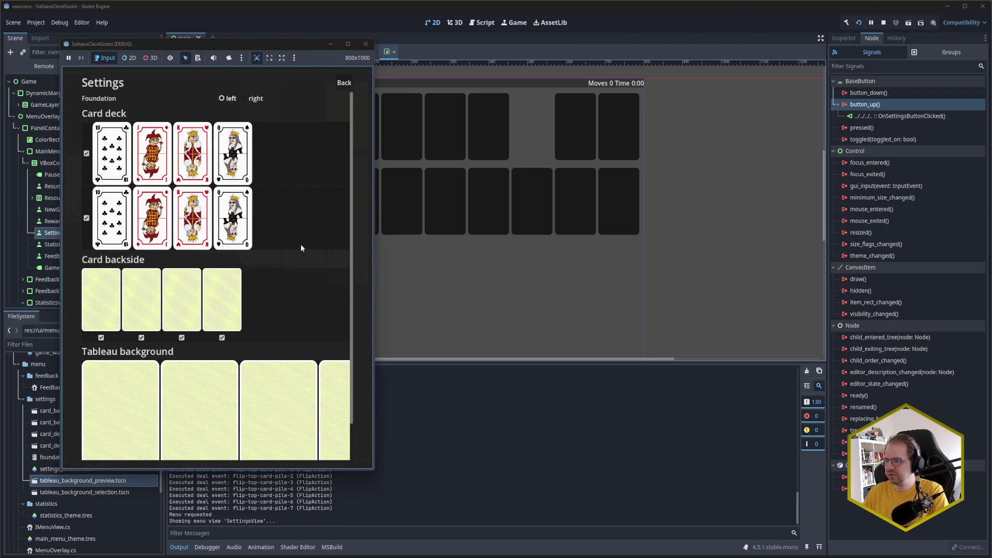
scroll(297, 258, down, 2)
scroll(284, 352, down, 2)
scroll(282, 353, up, 4)
scroll(299, 348, down, 2)
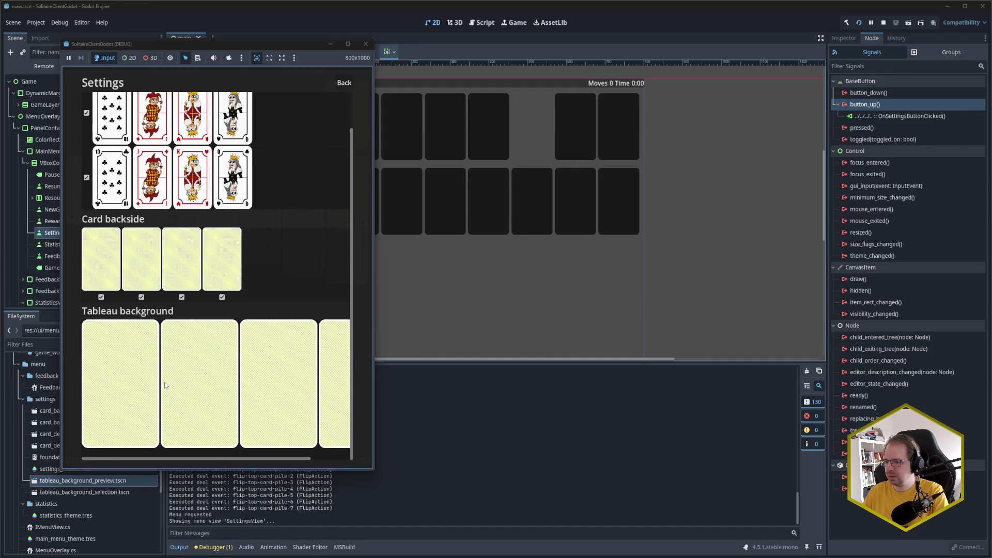
scroll(204, 430, down, 2)
scroll(204, 430, up, 3)
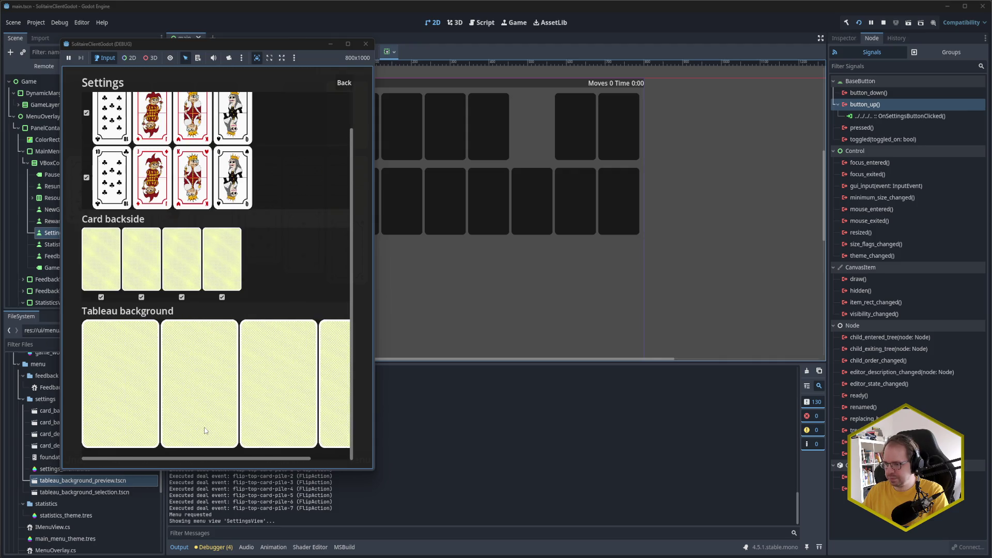
scroll(204, 431, down, 2)
scroll(217, 416, up, 2)
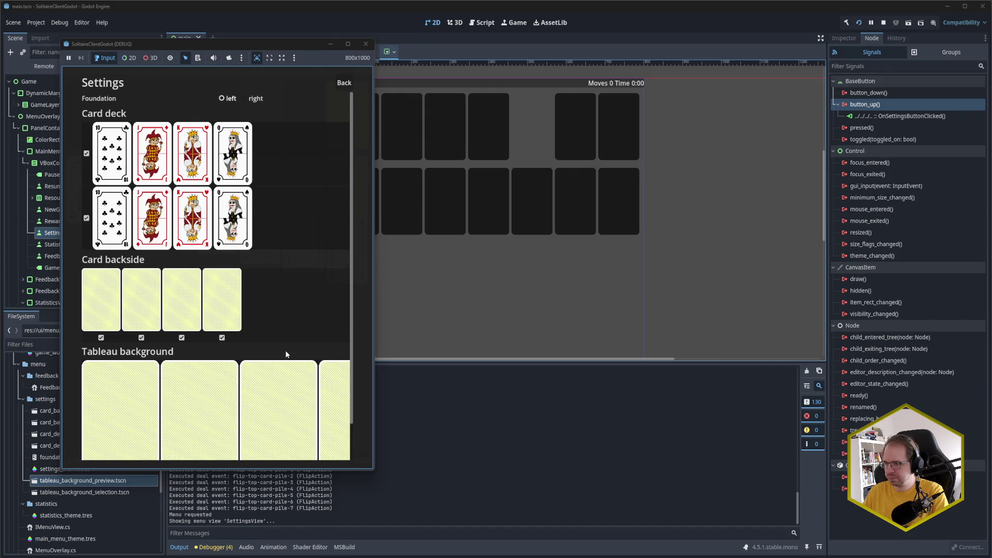
scroll(286, 351, down, 2)
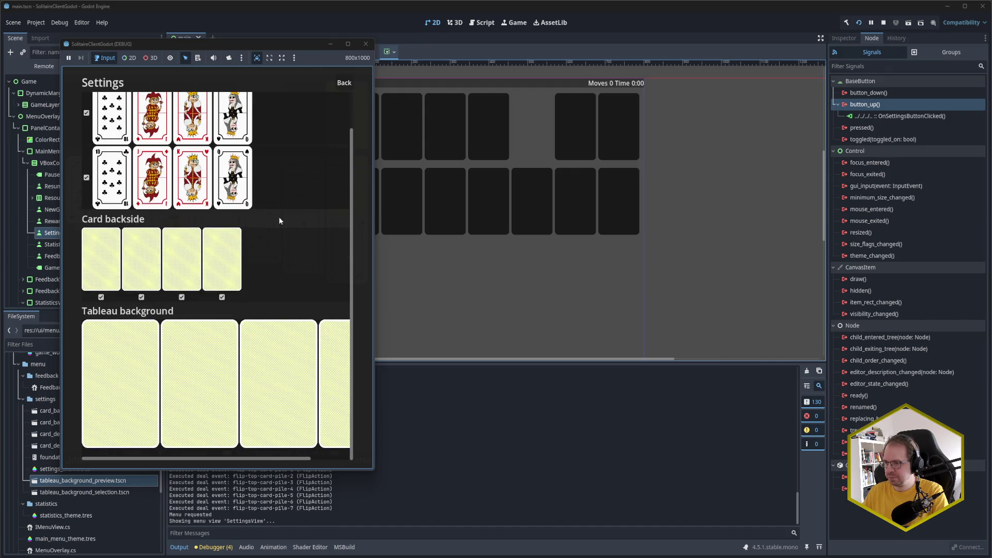
scroll(280, 219, up, 3)
click(348, 83)
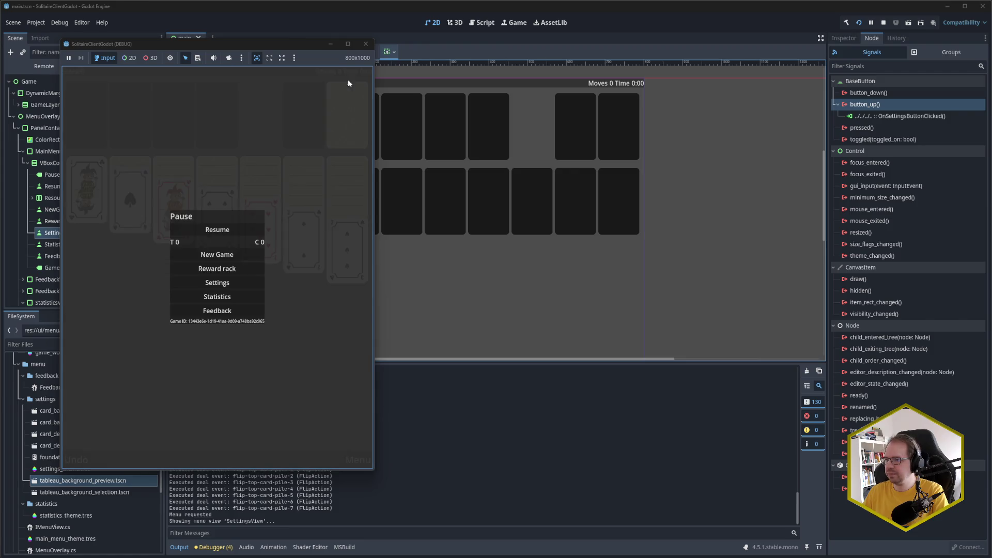
click(210, 233)
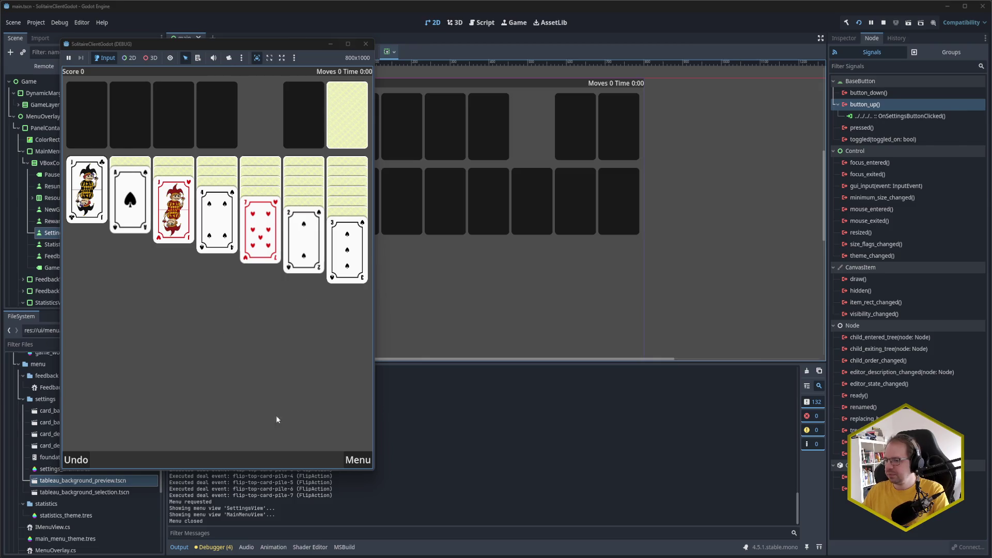
click(208, 548)
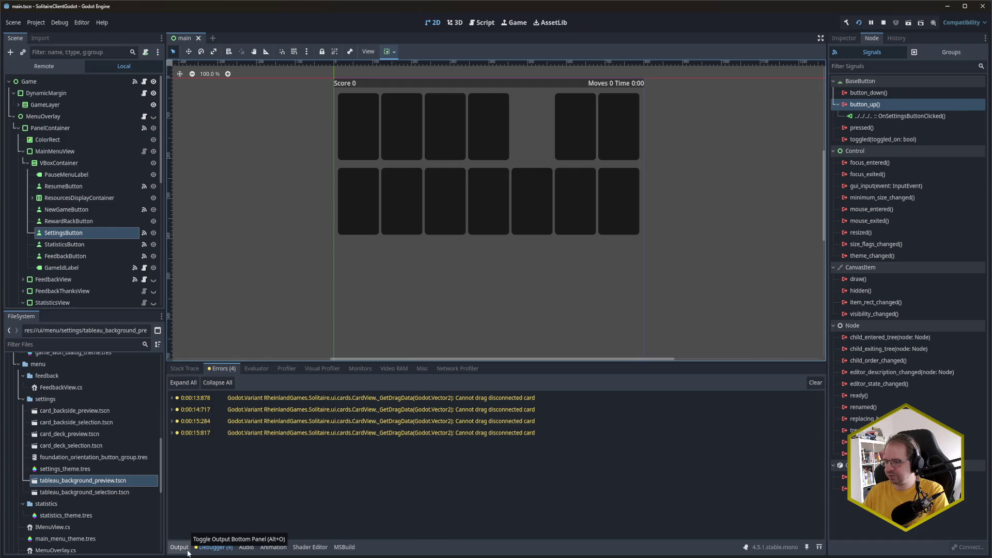
Show the Output log, close the game window, relaunch the game and open its pause menu
click(186, 551)
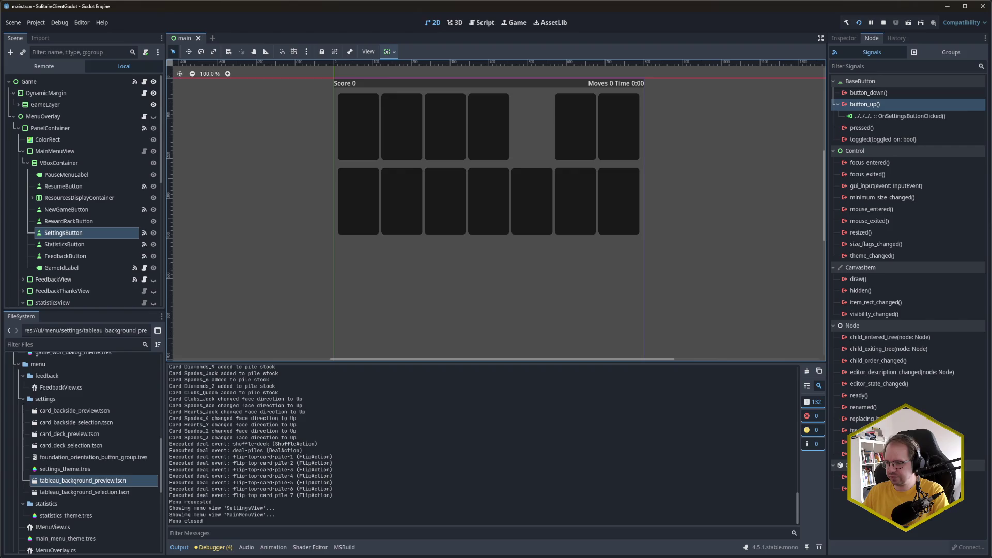
mouse_move(93, 556)
click(136, 524)
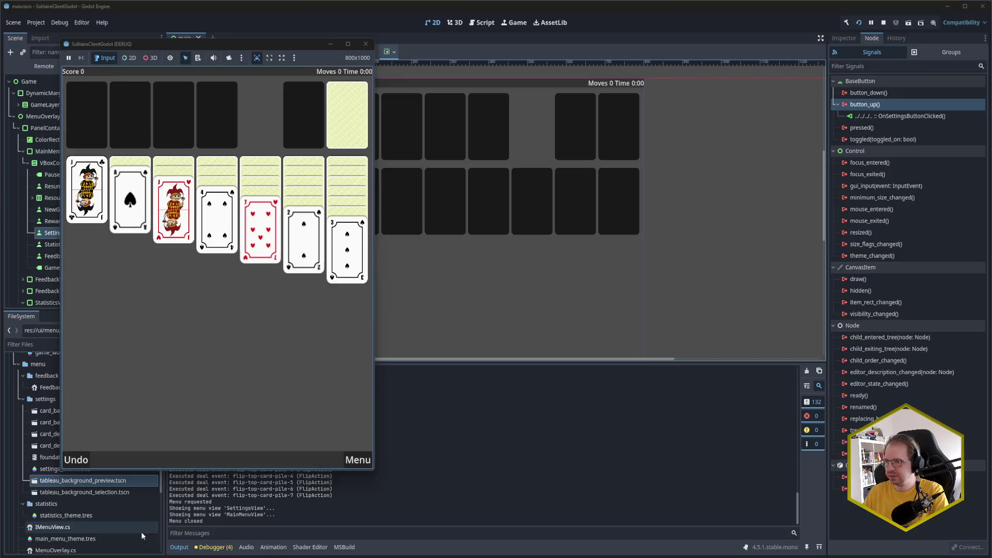
click(372, 44)
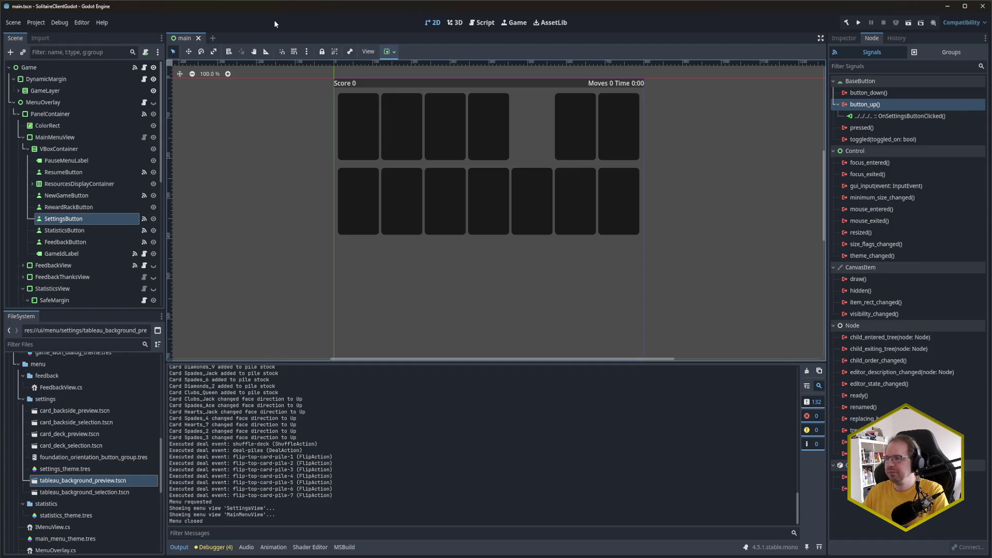
click(837, 104)
click(838, 105)
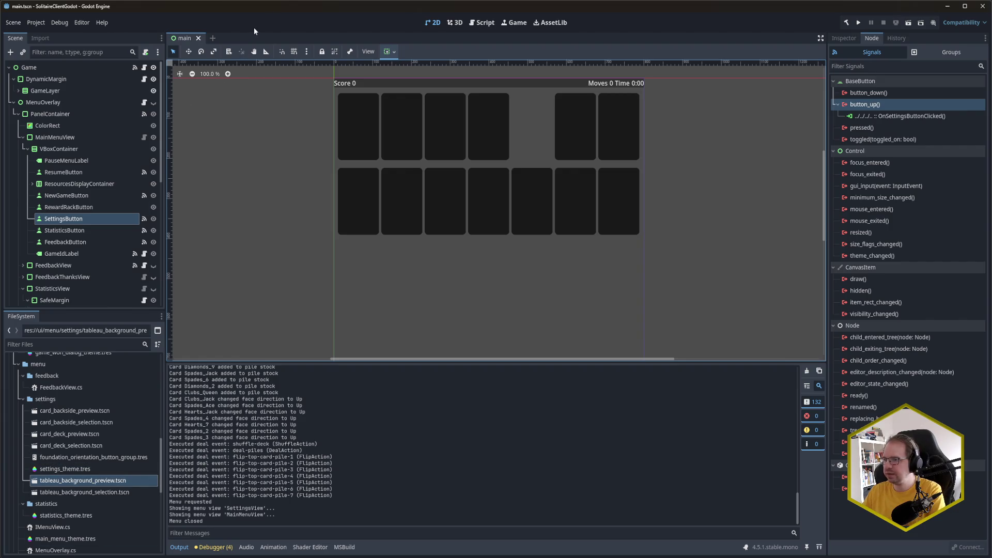
key(F5)
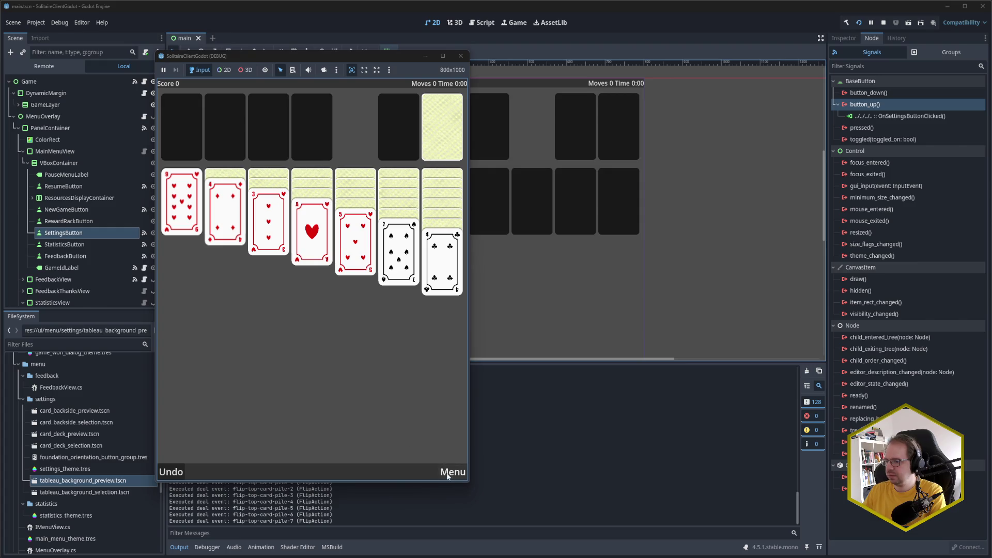
click(452, 472)
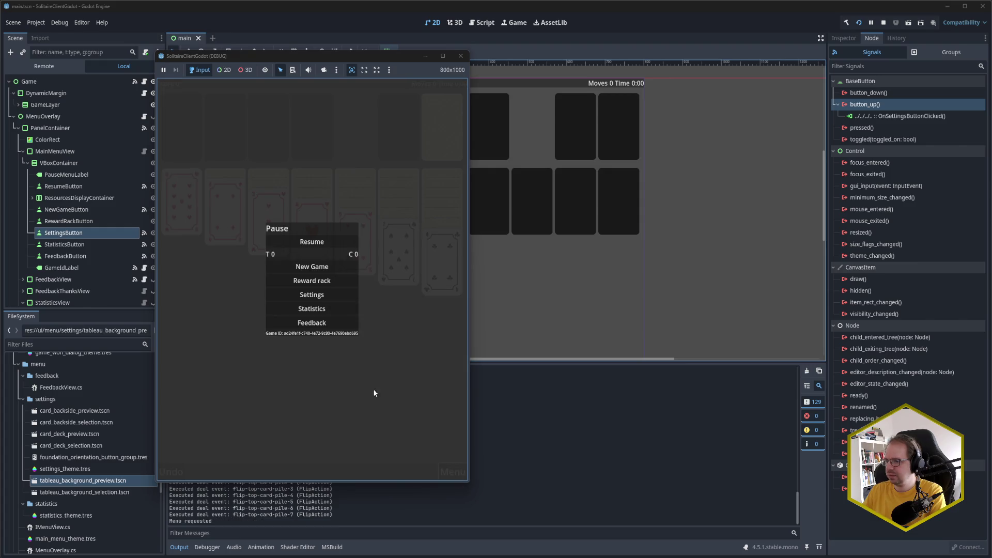
Open Settings from the pause menu and scroll through the card deck, backside and tableau background sections
click(330, 293)
scroll(404, 277, down, 1)
scroll(404, 276, up, 1)
scroll(405, 276, down, 1)
scroll(404, 276, up, 1)
scroll(404, 276, down, 1)
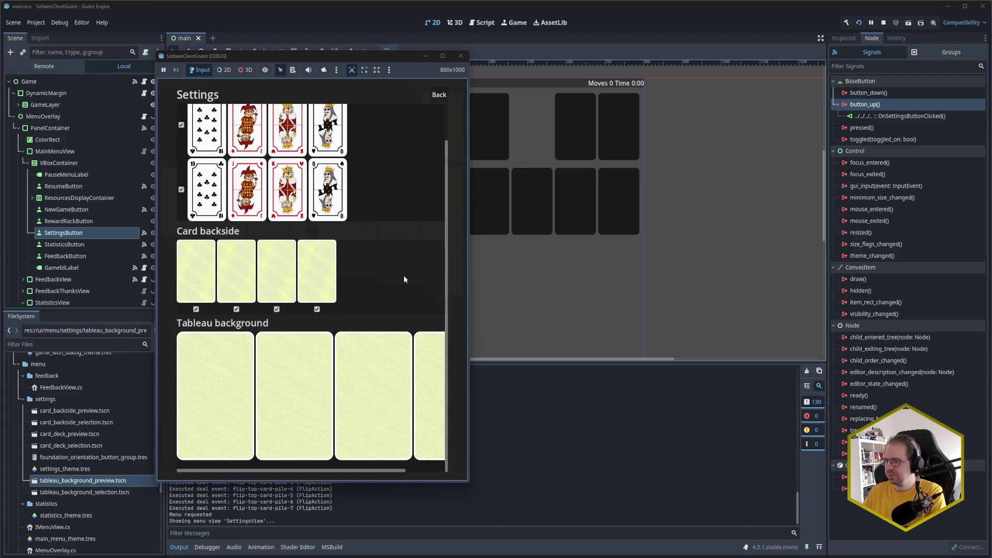
scroll(404, 280, up, 1)
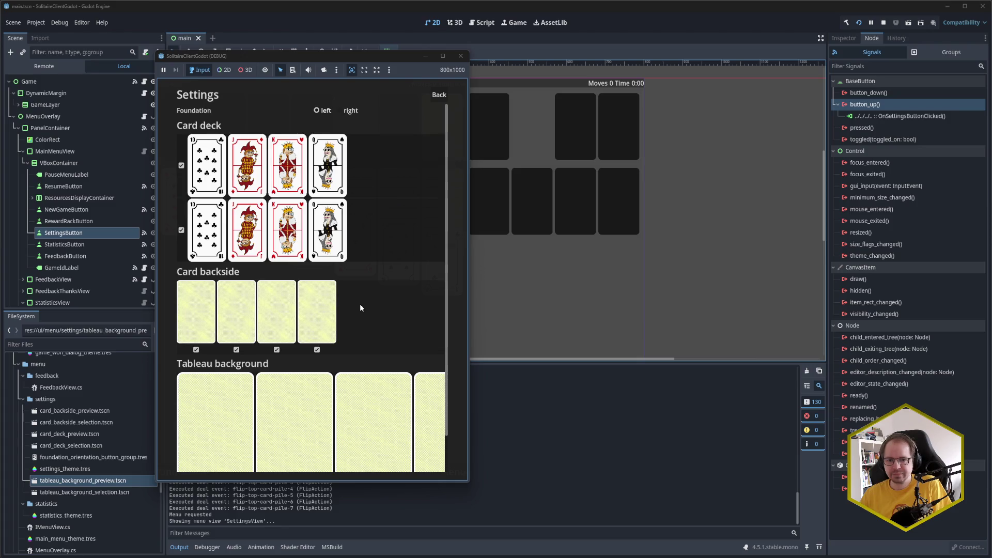
Scroll the settings list once more, close the game window, and switch to the IDE
scroll(360, 308, down, 2)
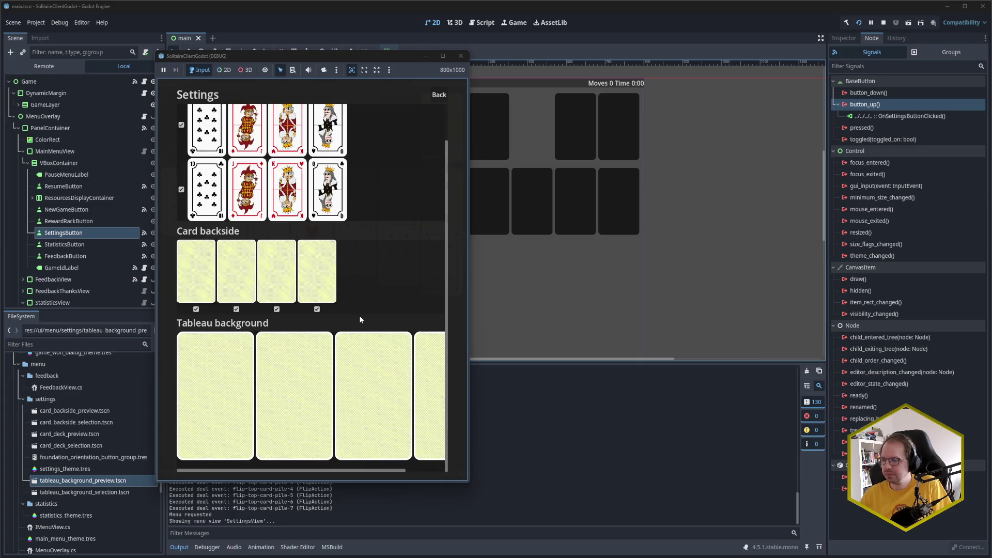
scroll(361, 320, up, 2)
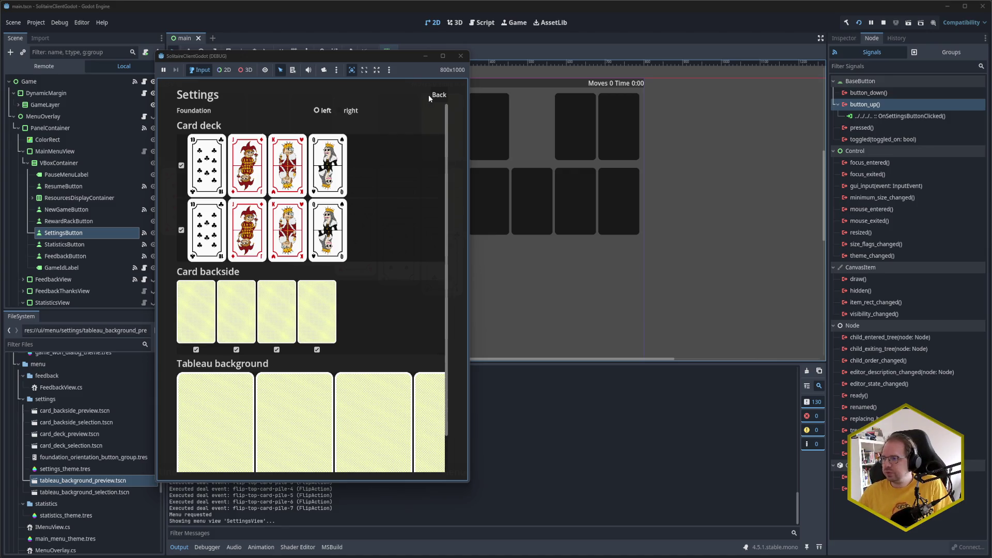
click(460, 56)
key(alt+Tab)
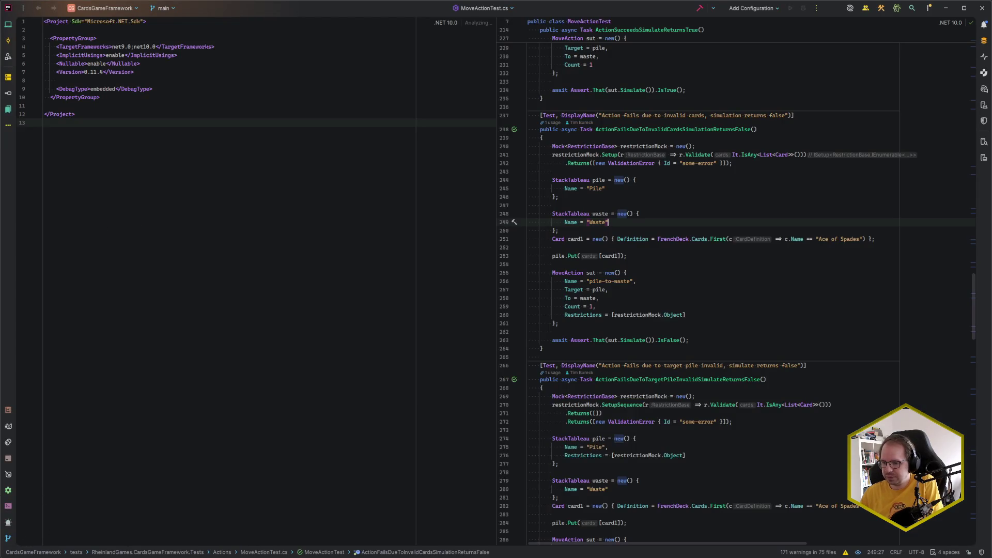
Switch Rider to the SolitaireClientGodot solution and delete the [Tool] attribute line in CardView.cs
key(alt+Tab)
click(212, 234)
key(alt+1)
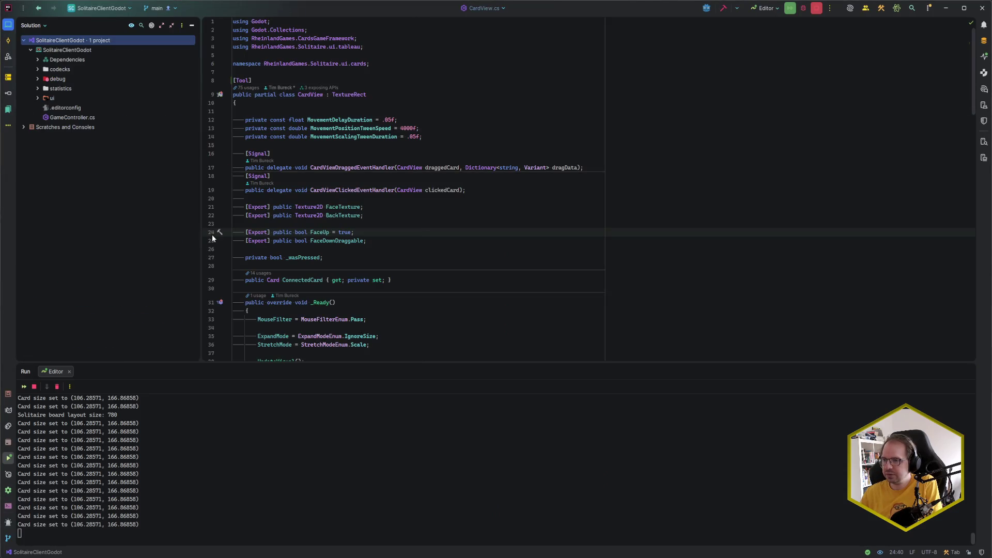
click(253, 80)
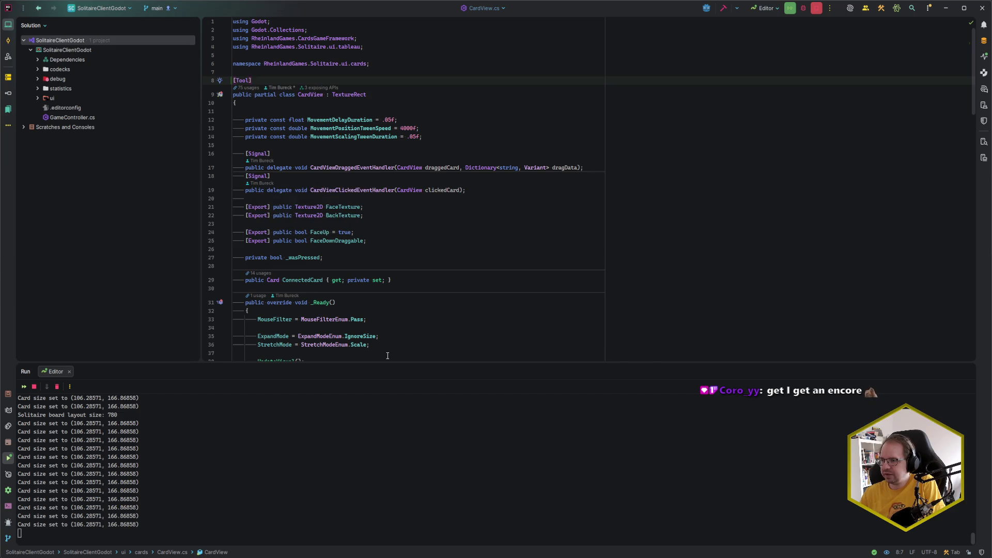
key(BackSpace)
key(BackSpace)
key(BackSpace)
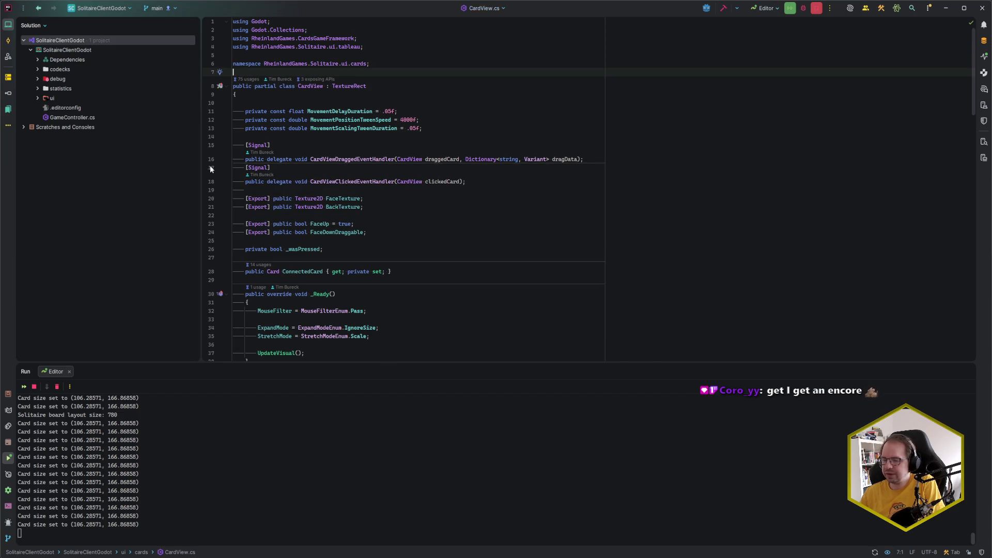
mouse_move(264, 197)
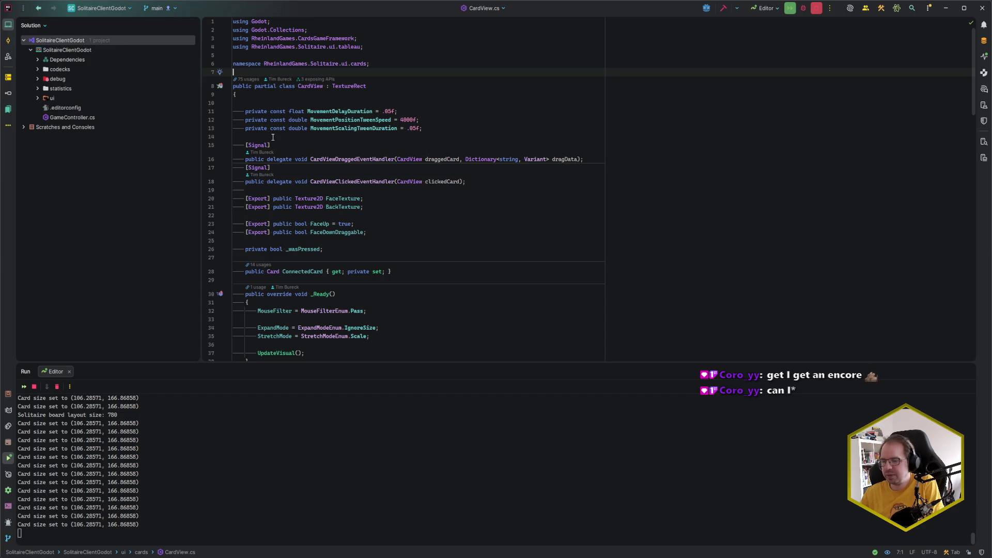
click(114, 172)
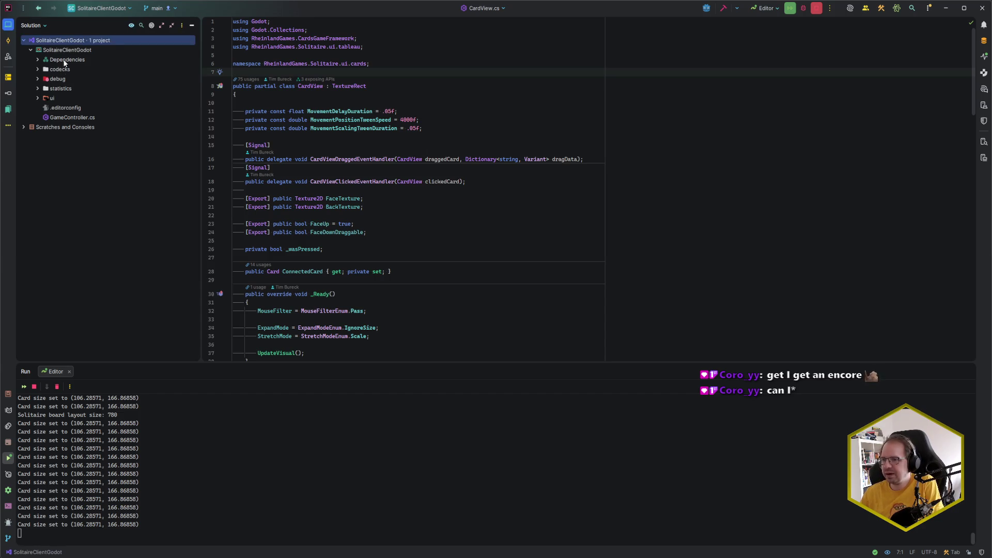
click(89, 154)
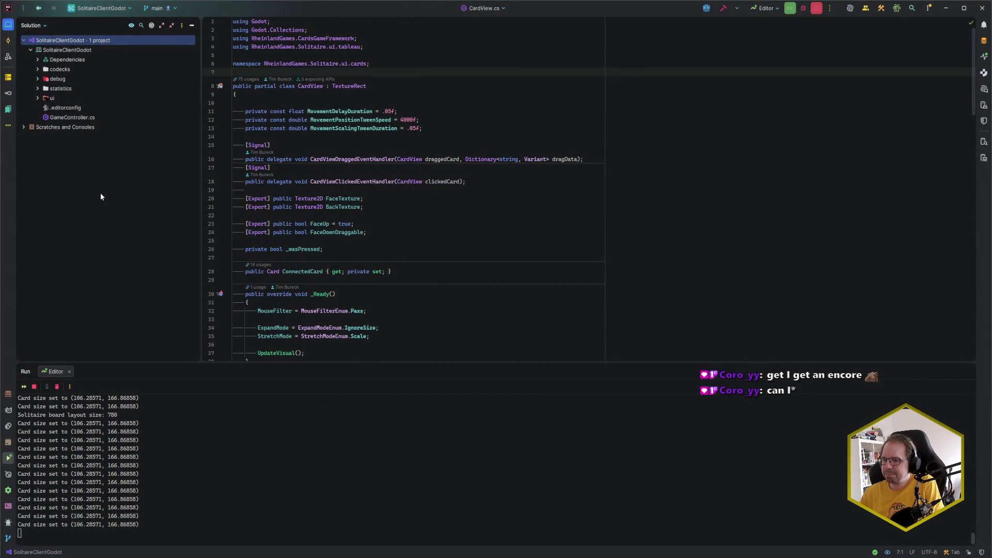
Add the unversioned settings files to version control and include all changed files in the commit
key(ctrl+k)
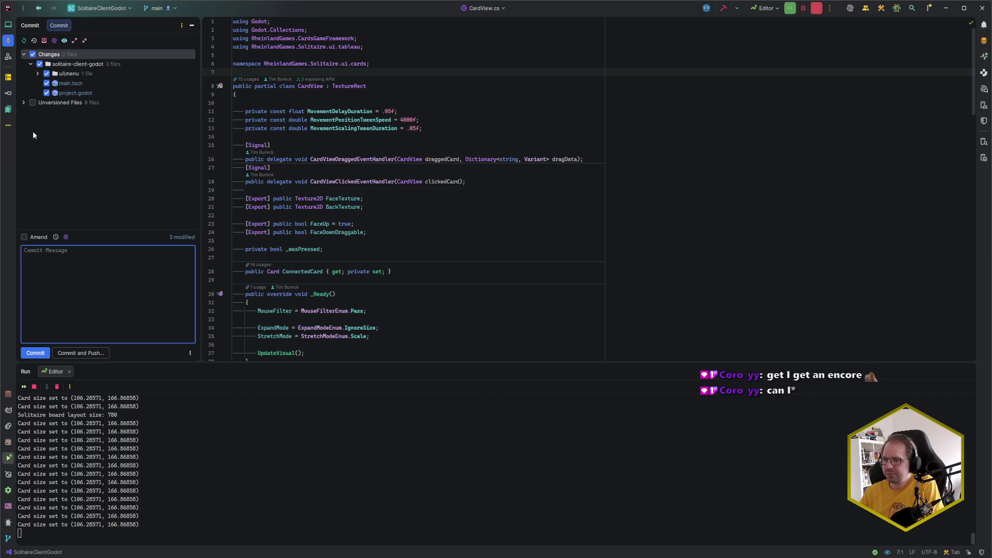
click(24, 102)
drag(76, 119, 99, 190)
key(ctrl+alt+a)
click(82, 93)
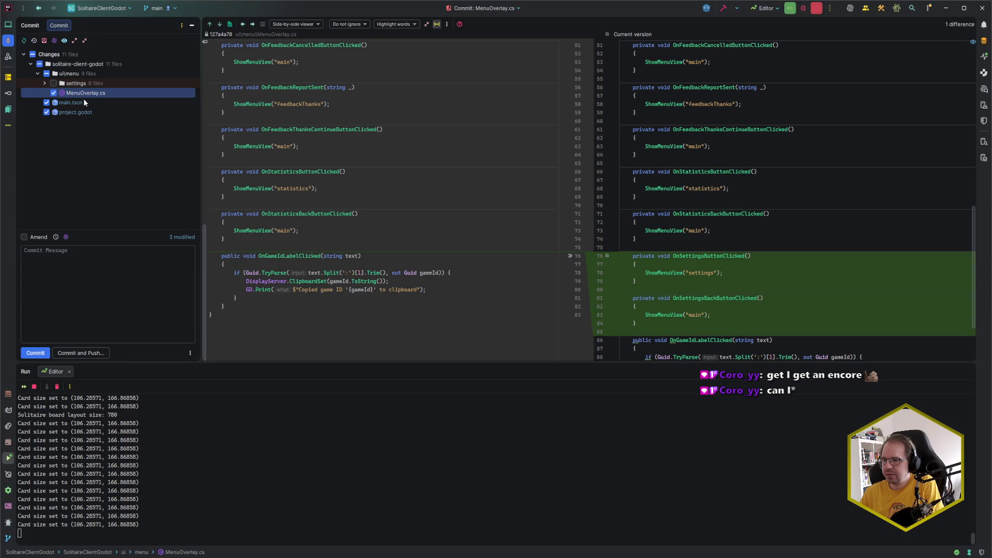
click(32, 55)
Commit with the message 'feat: settings view layout' plus a 'Fix: $14z' card reference line
click(64, 268)
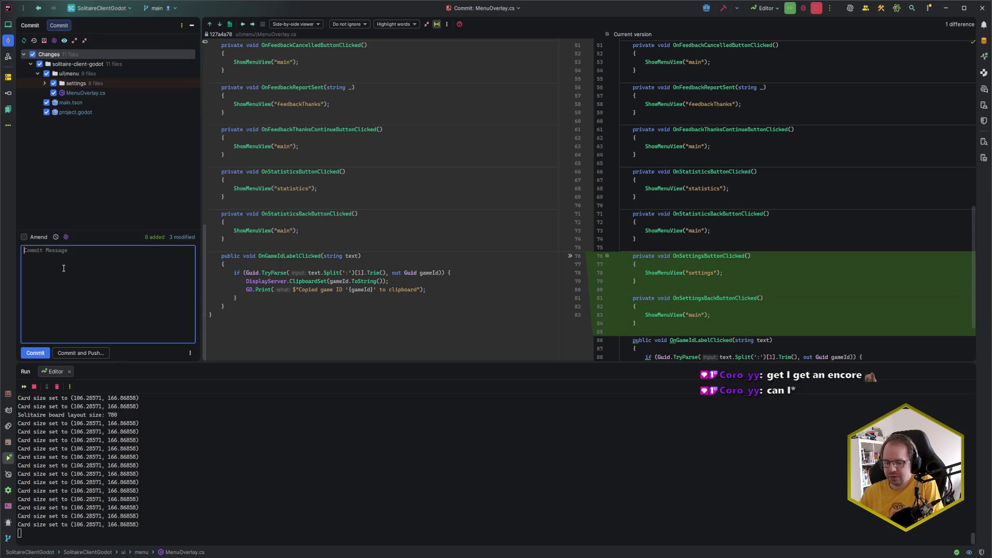
text(feat:)
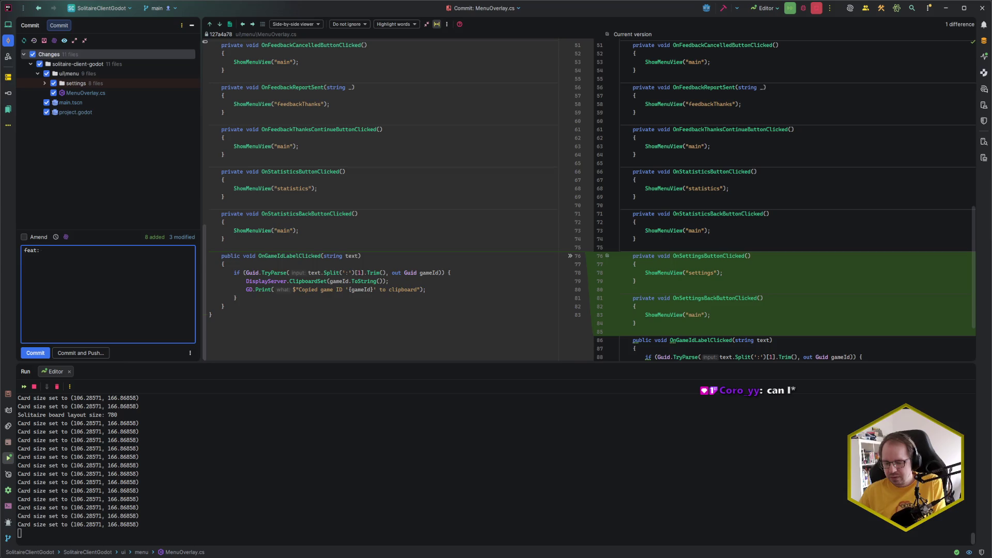
text( settings vie)
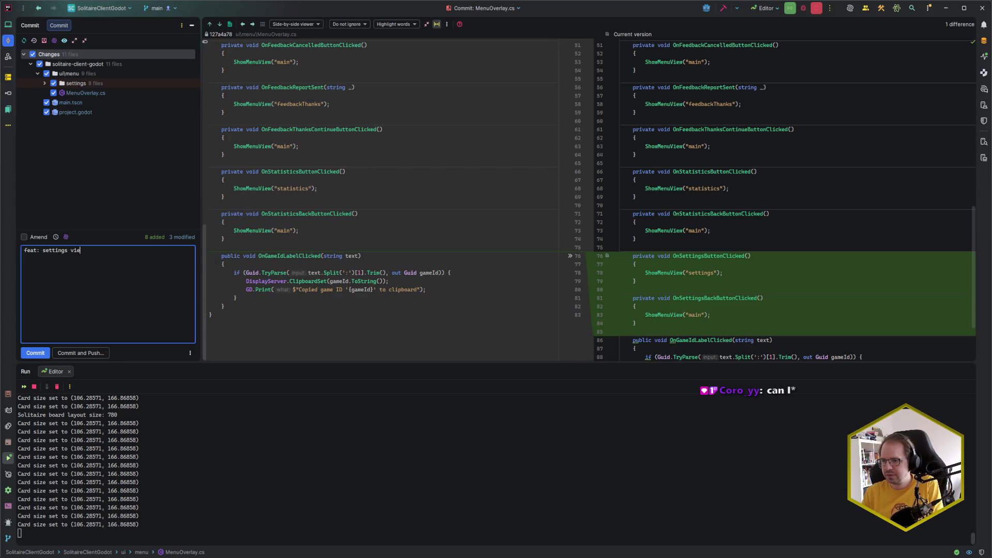
text(w layout)
key(Return)
text(Fix:)
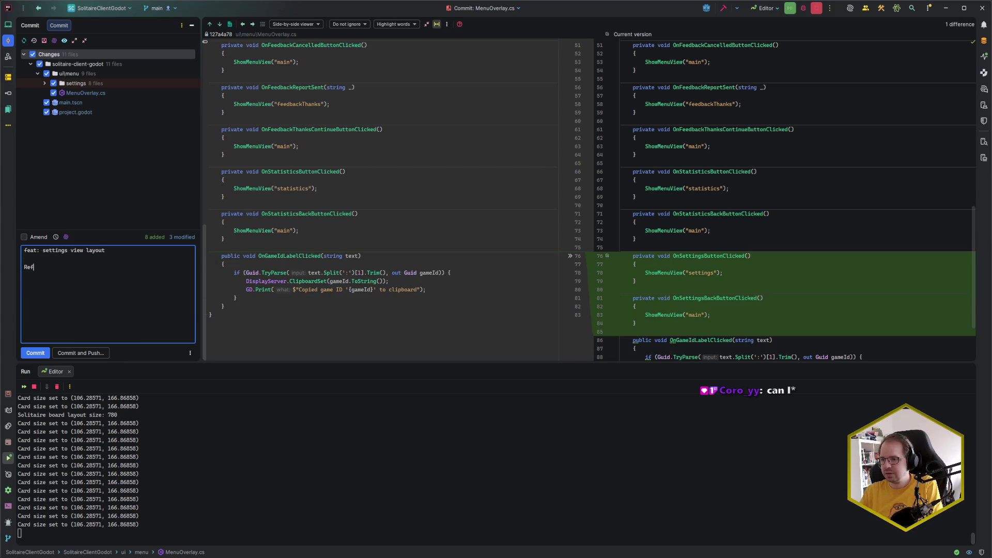
key(alt+Tab)
key(alt+Tab)
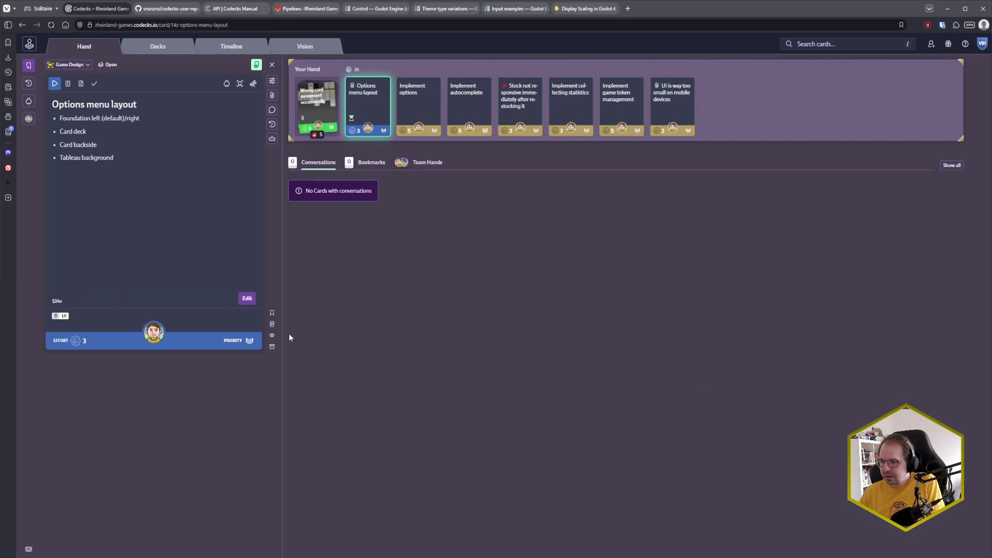
key(alt+Tab)
text($14z)
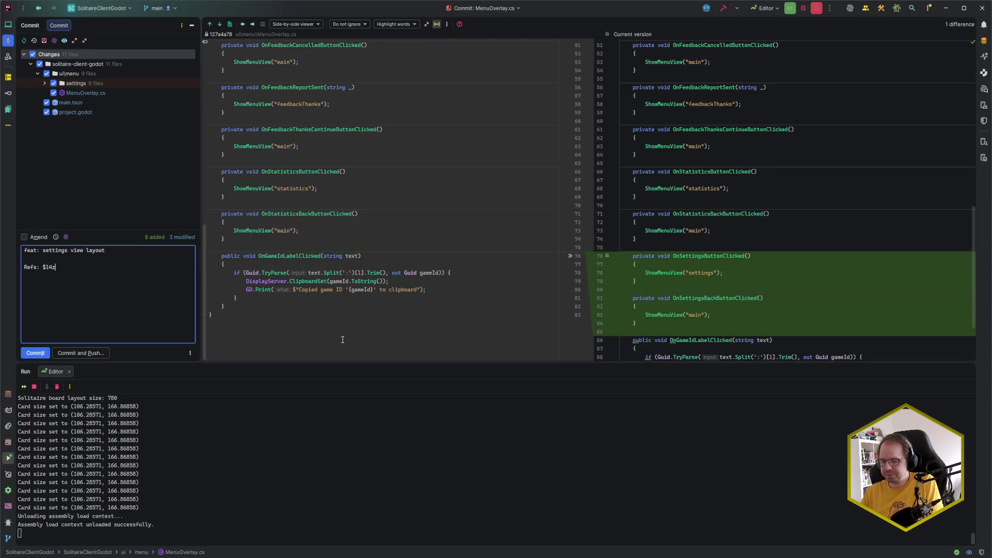
key(ctrl+Return)
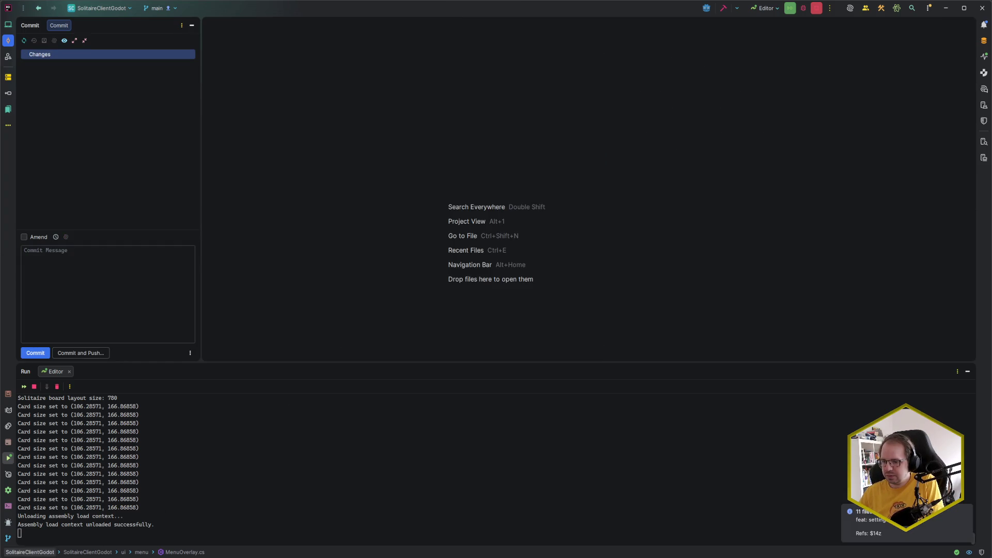
Mark the Options menu layout card done in Codecks and browse the Game Design deck's cards
mouse_move(2, 556)
click(59, 527)
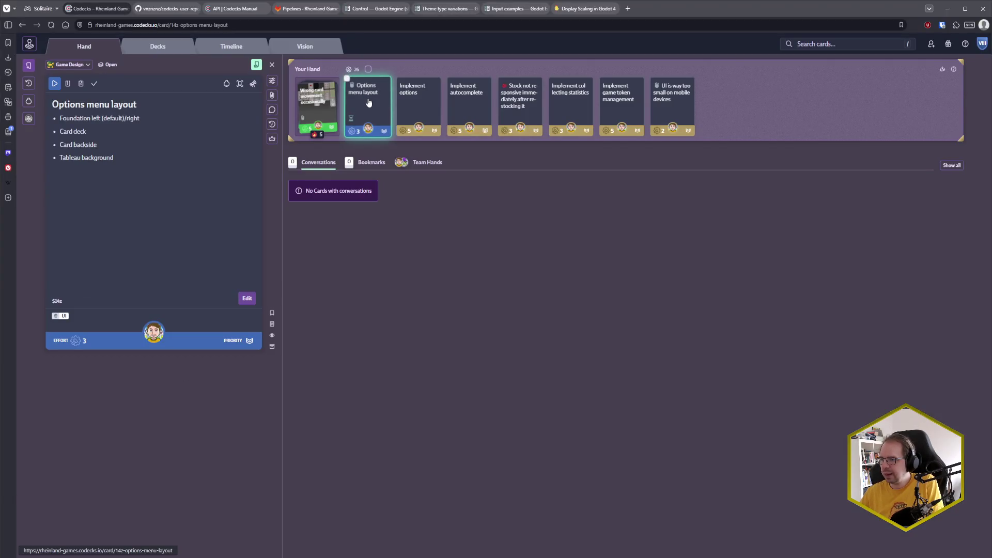
click(94, 83)
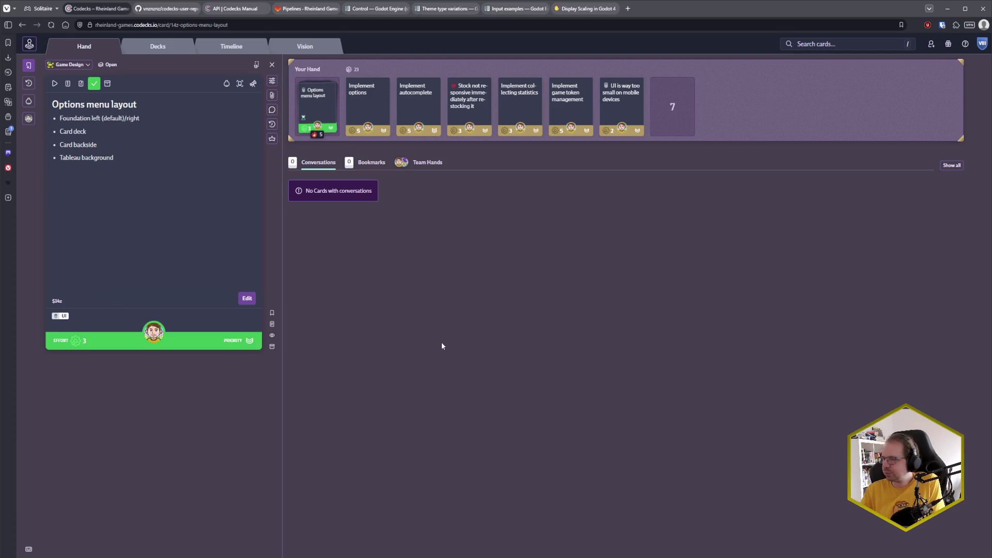
click(158, 46)
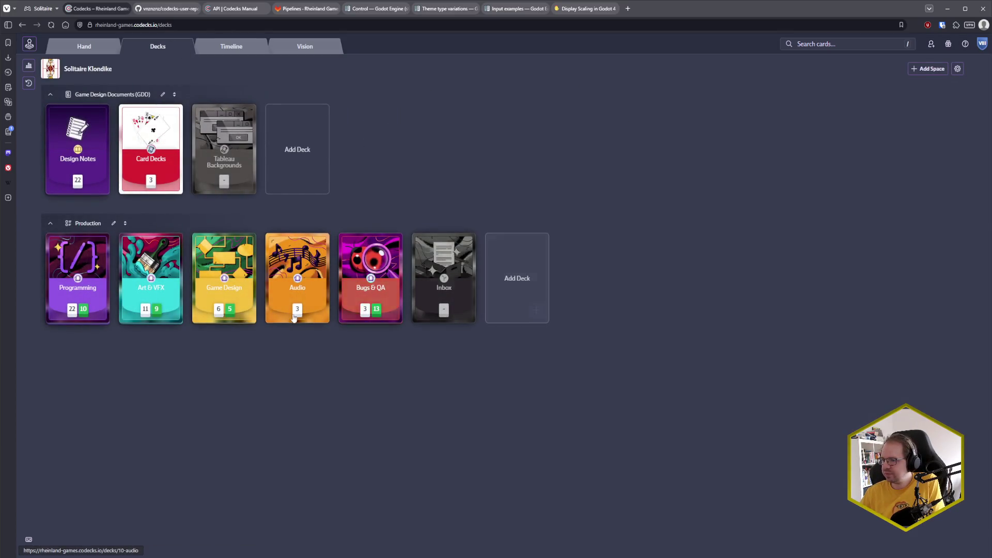
click(227, 295)
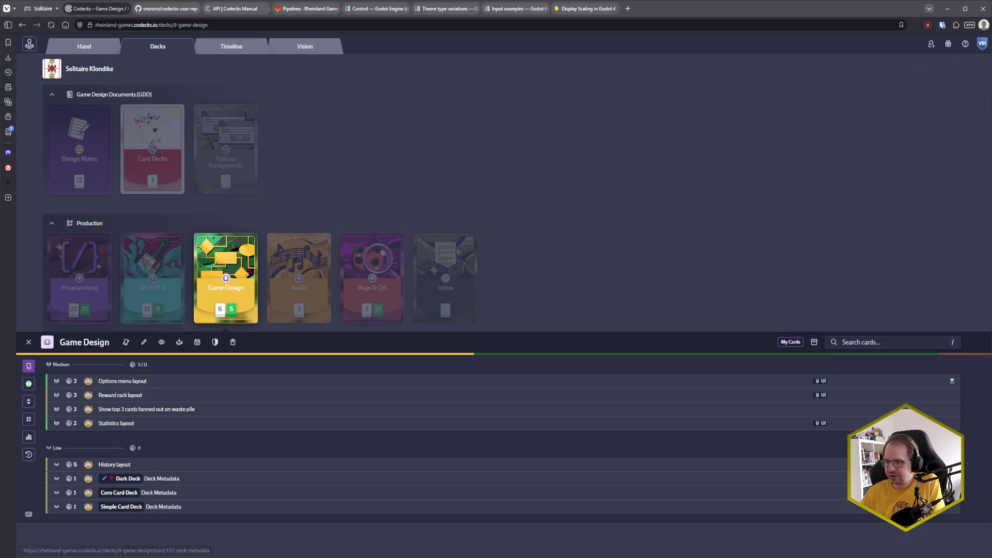
key(alt+Tab)
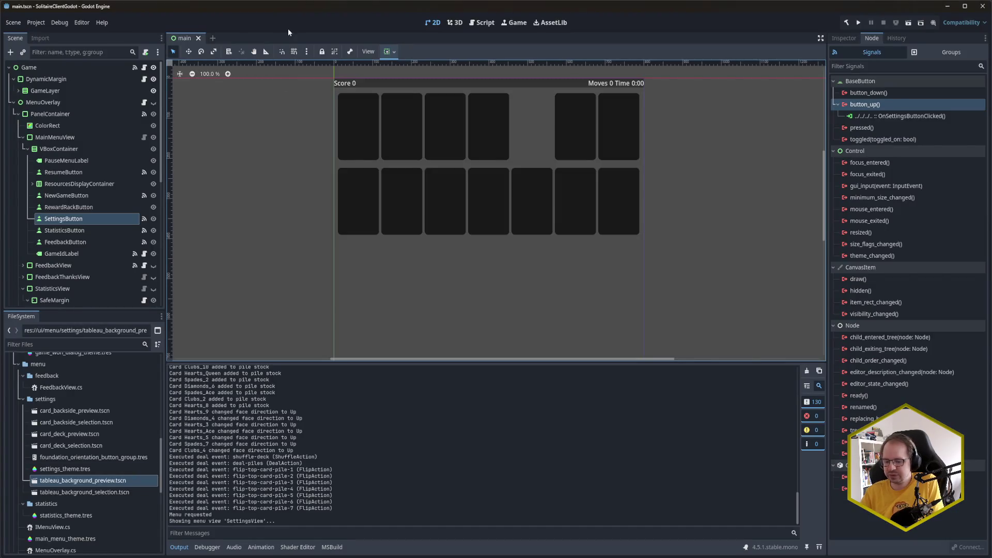
Run the game and cycle through the Settings, Statistics and Feedback views from the pause menu
key(F5)
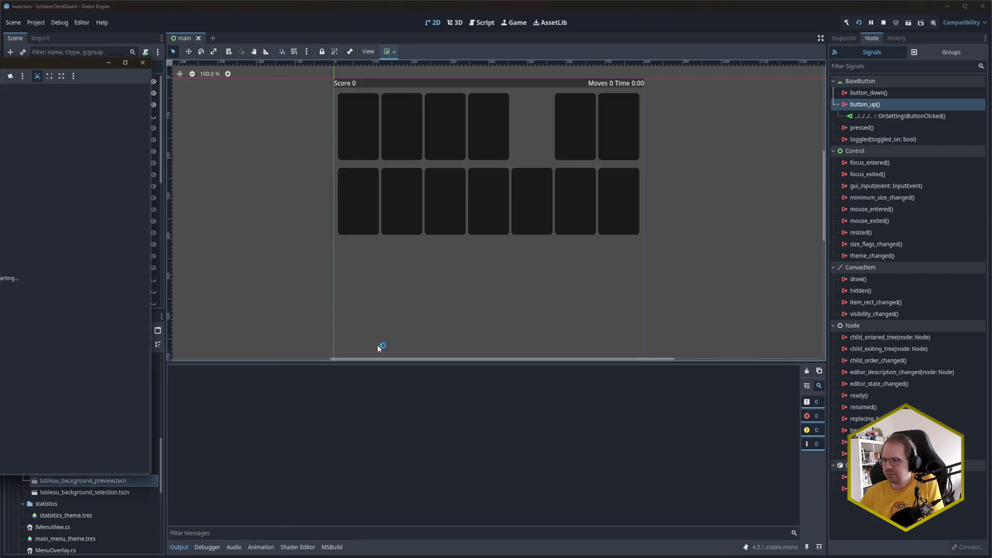
click(143, 473)
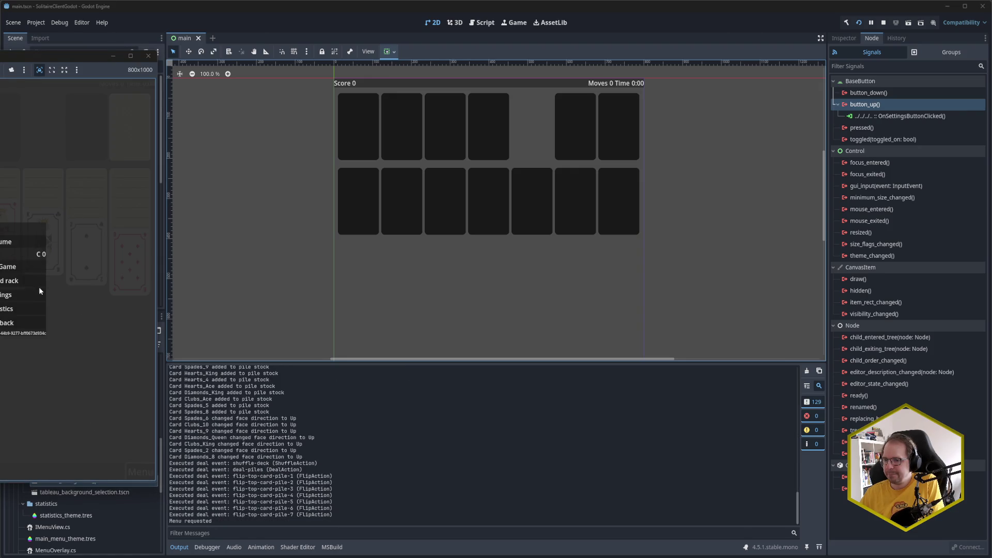
click(29, 296)
click(128, 97)
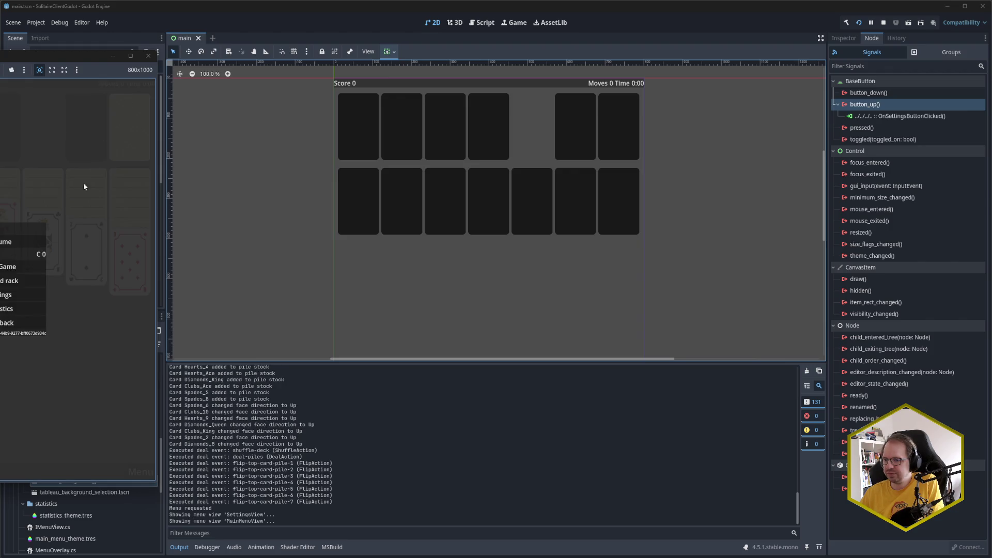
click(31, 309)
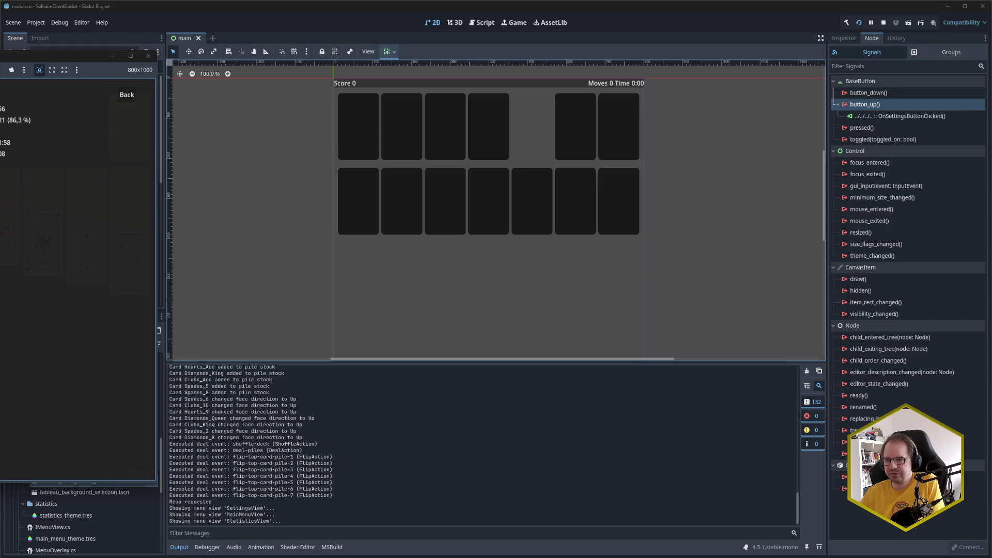
click(132, 96)
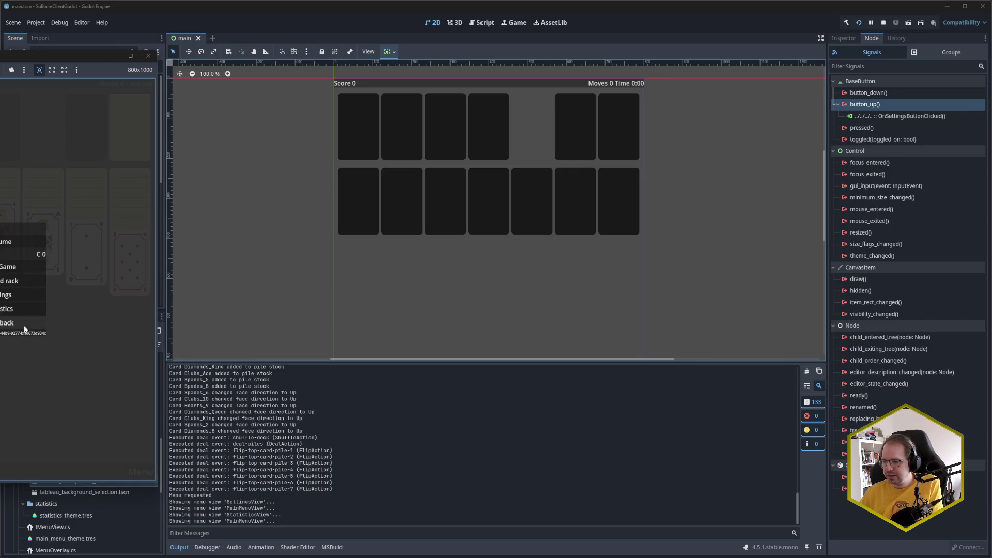
click(24, 327)
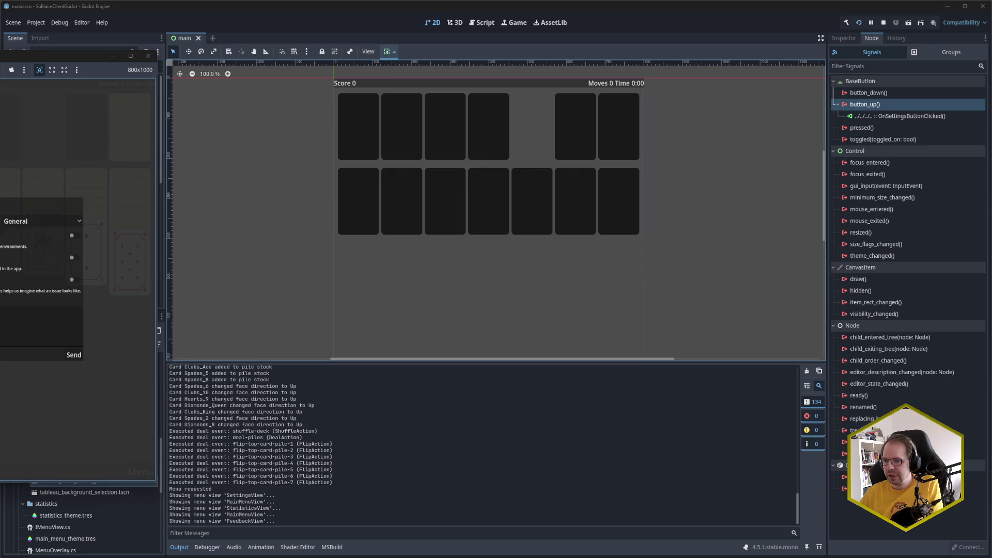
key(Escape)
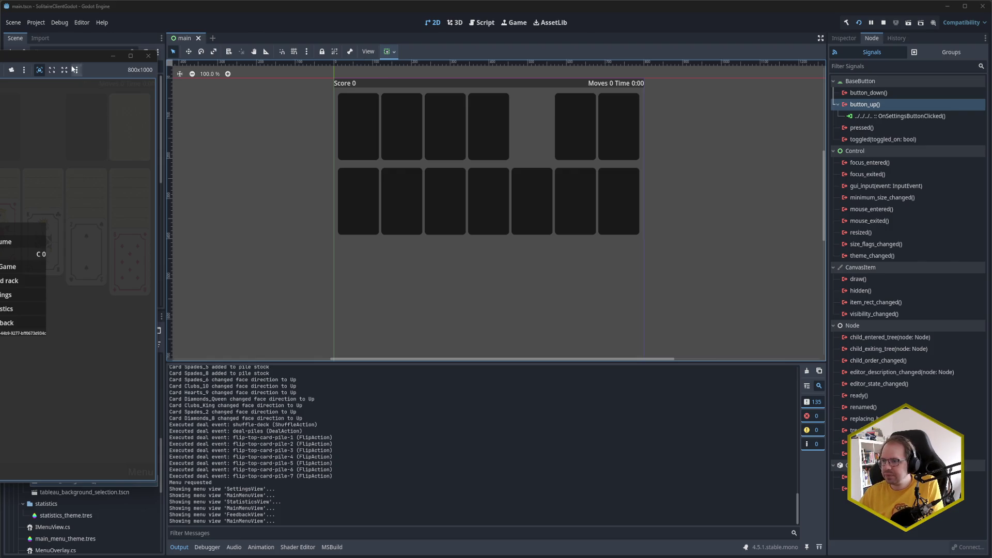
Bring the game window back into view, close the pause menu, and close the game
drag(72, 54, 333, 57)
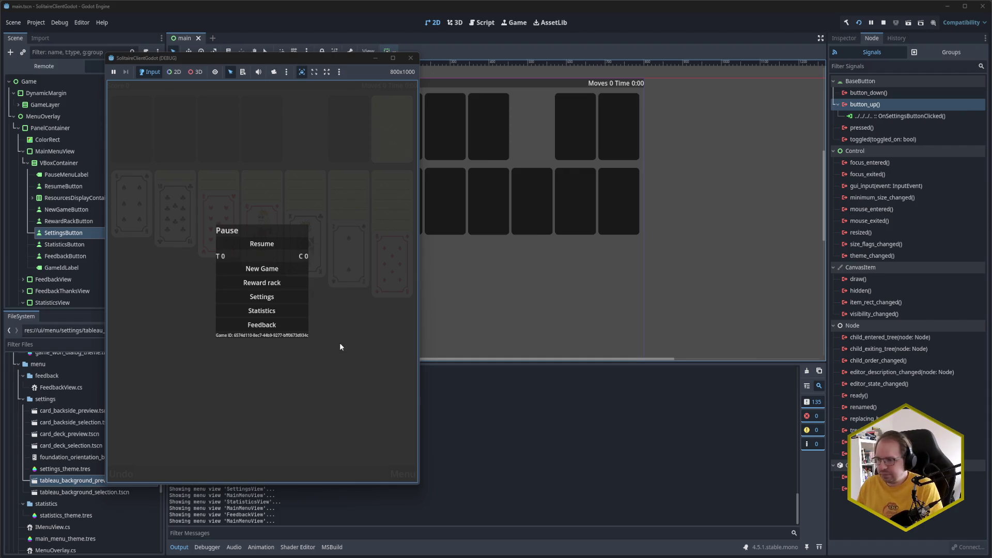
key(Escape)
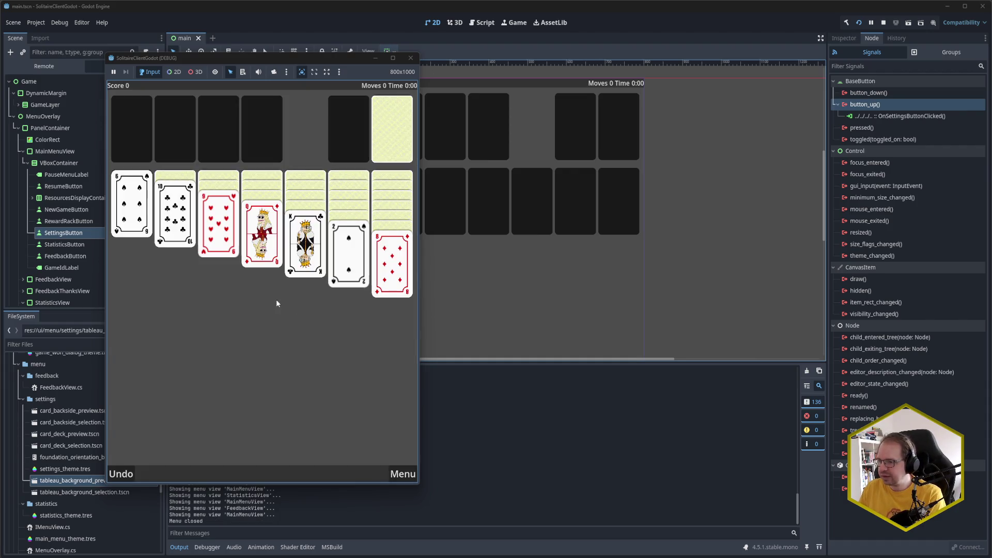
click(404, 60)
mouse_move(68, 555)
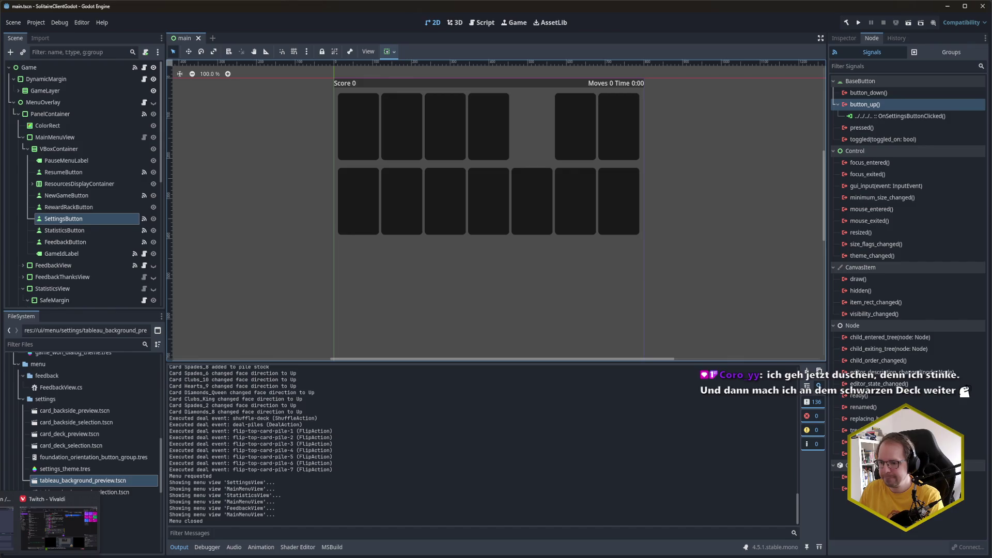
Drag the Reward rack layout card into the hand, then start it from the Hand view
click(58, 527)
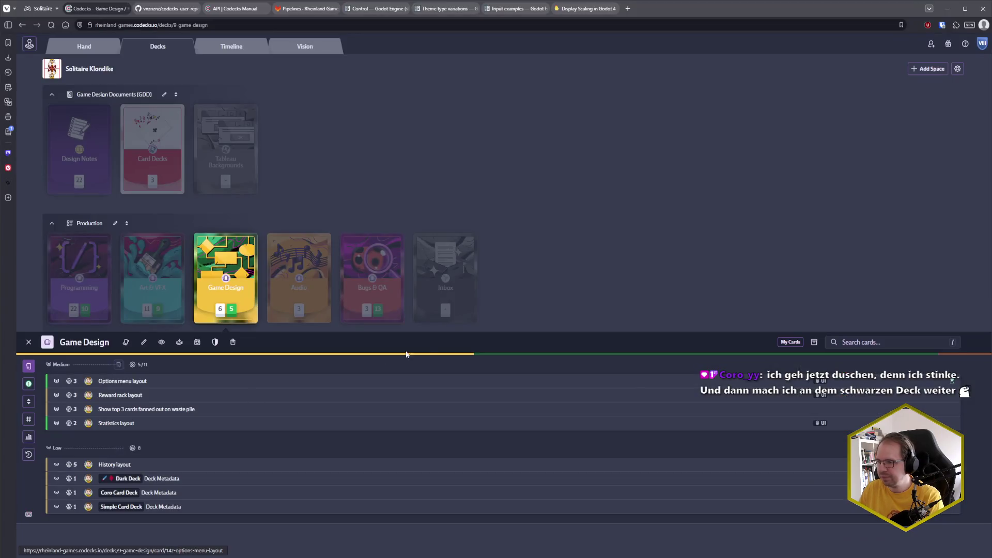
click(132, 395)
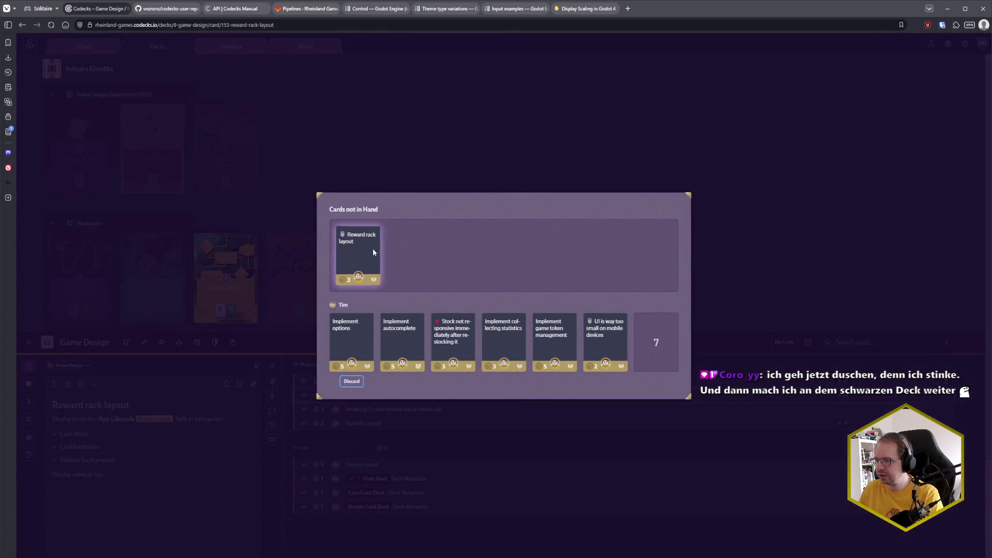
mouse_move(373, 252)
mouse_down()
mouse_move(631, 323)
mouse_move(321, 339)
mouse_move(344, 339)
mouse_move(343, 347)
mouse_up()
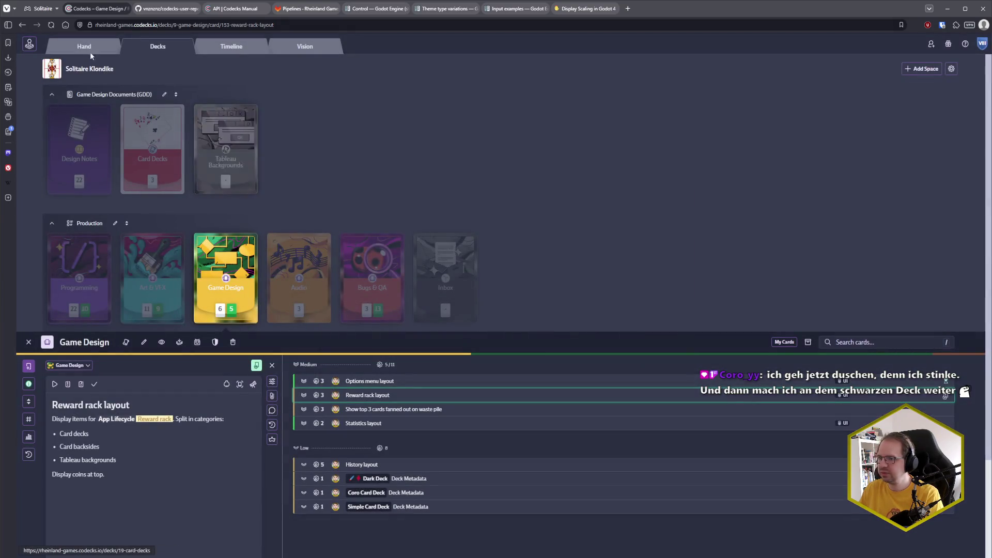
click(86, 47)
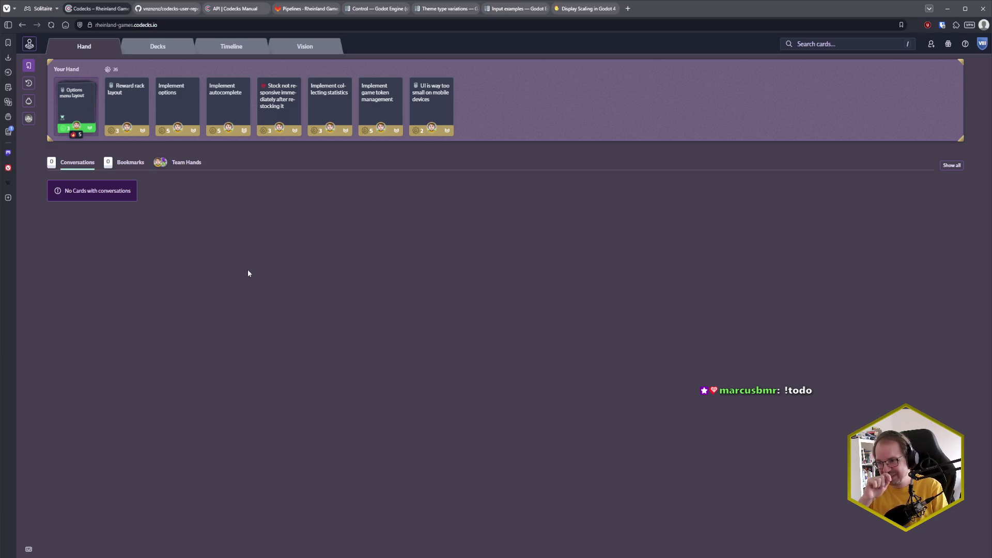
click(132, 104)
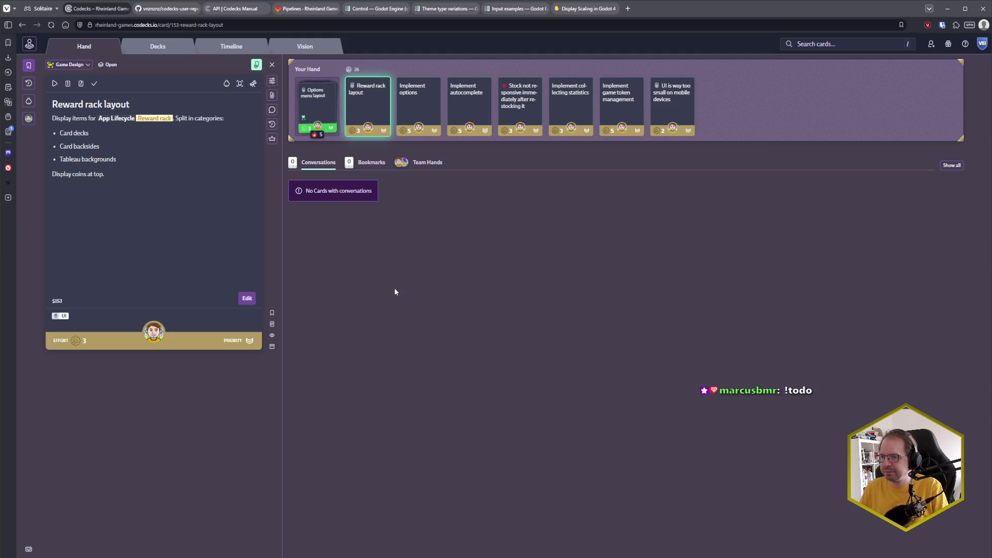
click(55, 83)
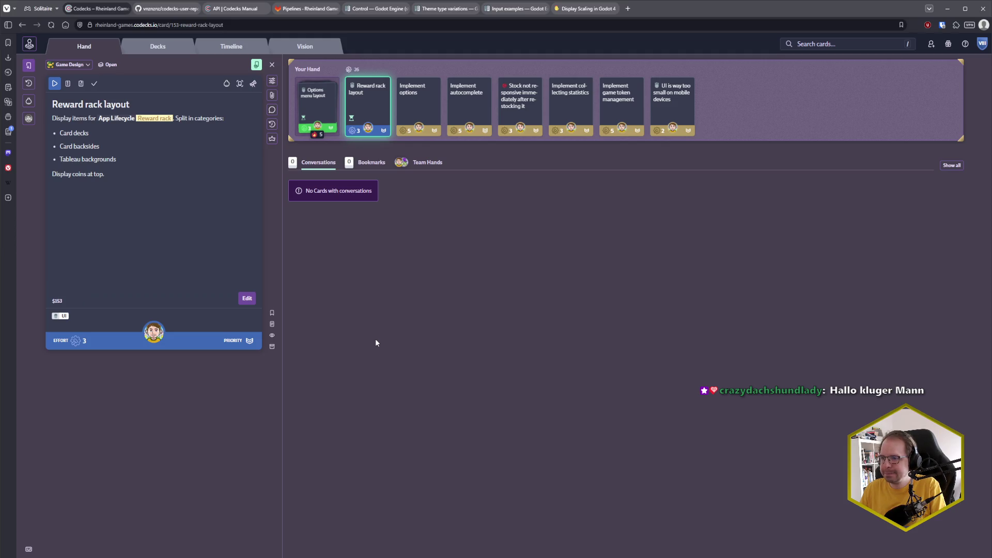
Read the Reward rack doc in a new browser tab, then close that tab
middle_click(153, 118)
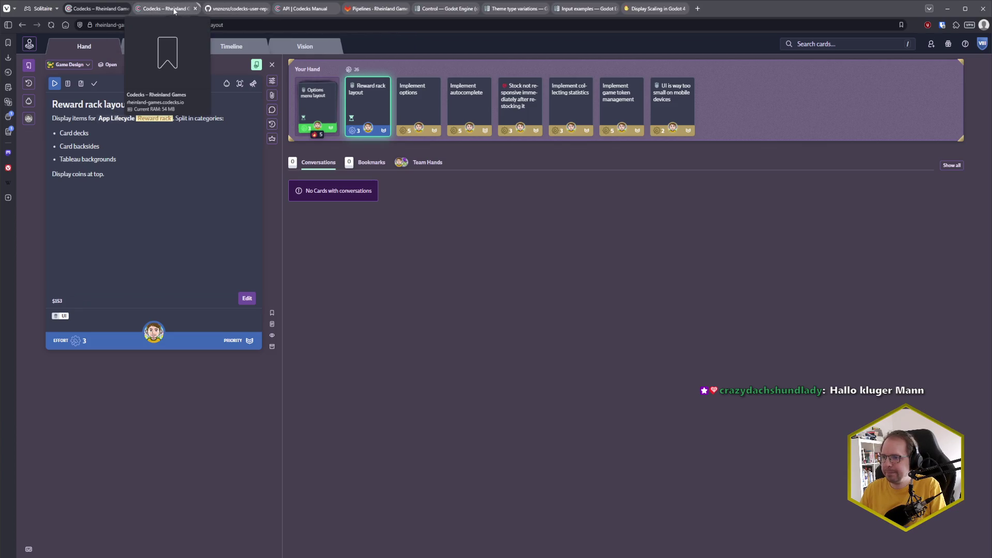
click(170, 9)
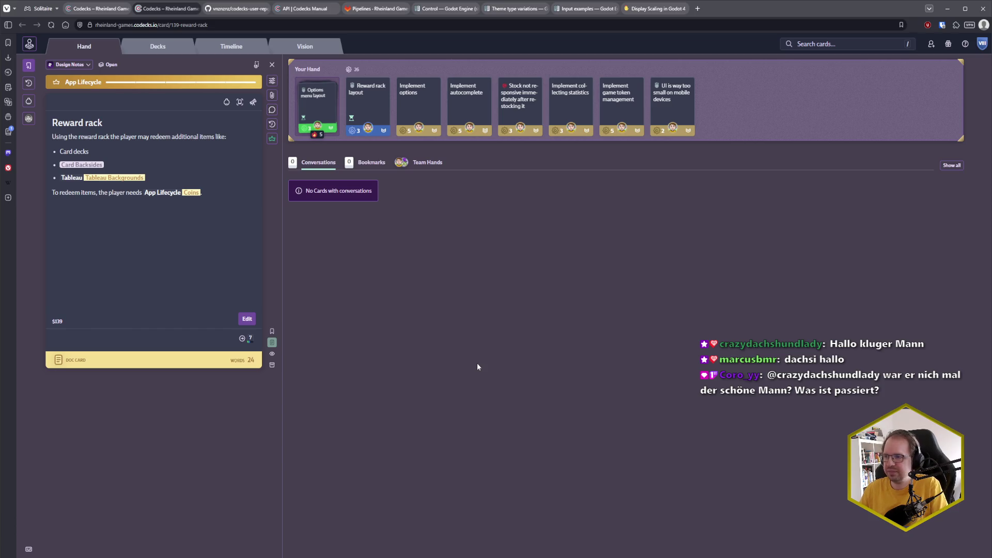
middle_click(168, 9)
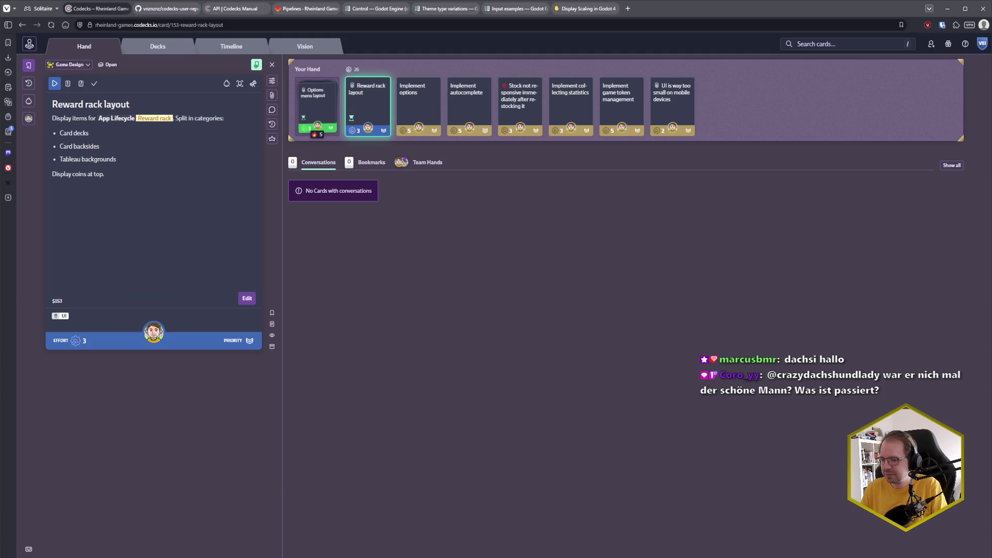
key(alt+Tab)
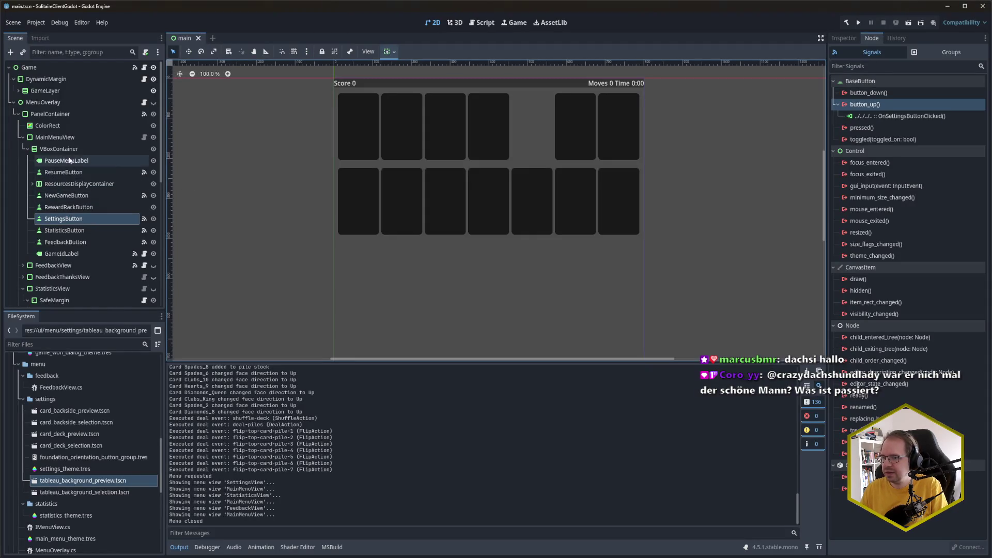
Collapse the MainMenuView and StatisticsView subtrees and make MenuOverlay visible
click(23, 138)
click(22, 172)
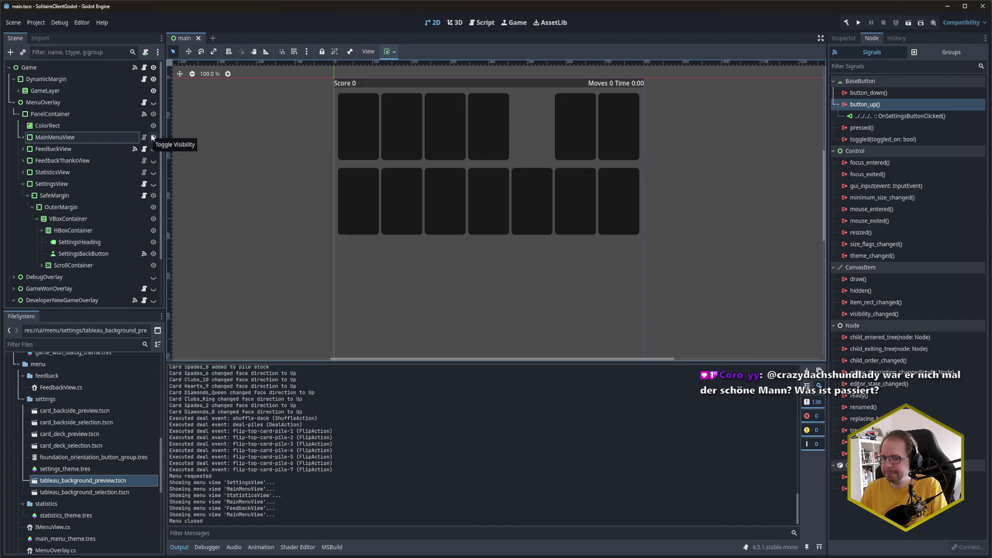
click(153, 103)
scroll(446, 274, down, 3)
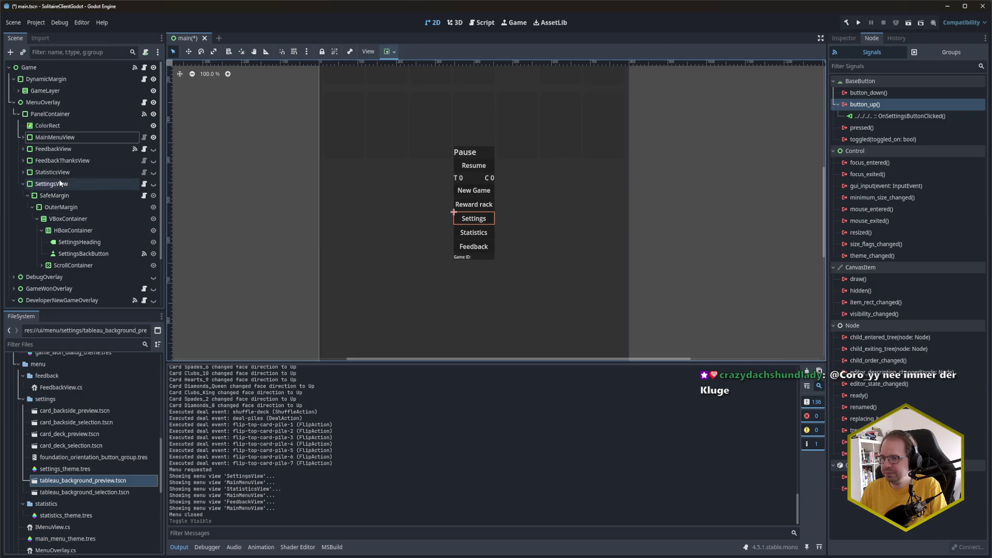
Add a PanelContainer named RewardRackView under MenuOverlay's panel
click(66, 116)
key(ctrl+a)
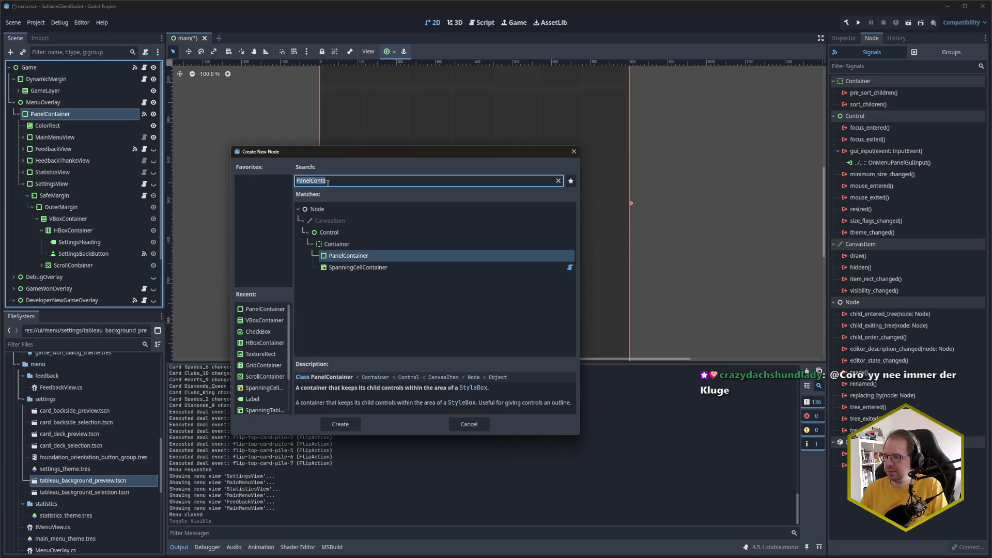
key(Return)
key(F2)
text(Re)
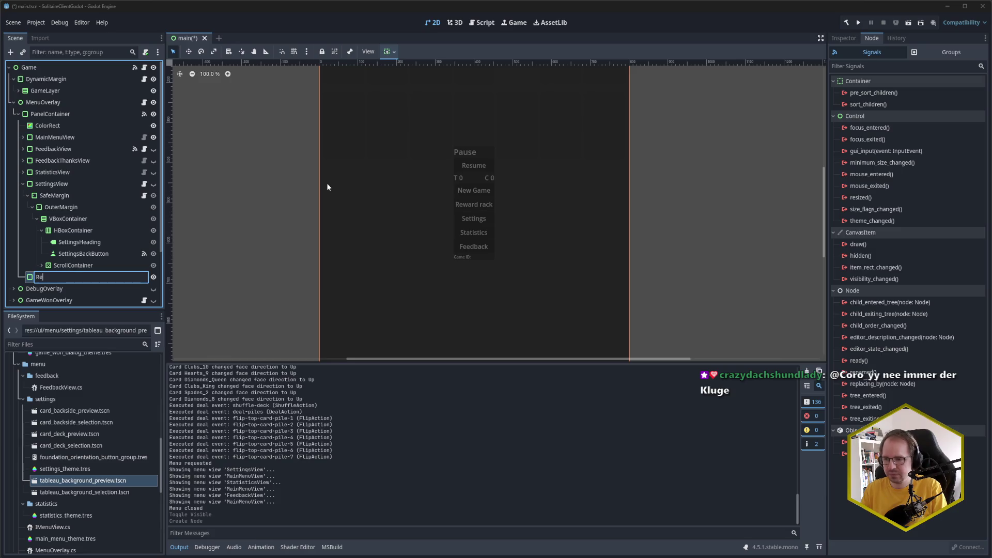
text(wardRackView)
key(Return)
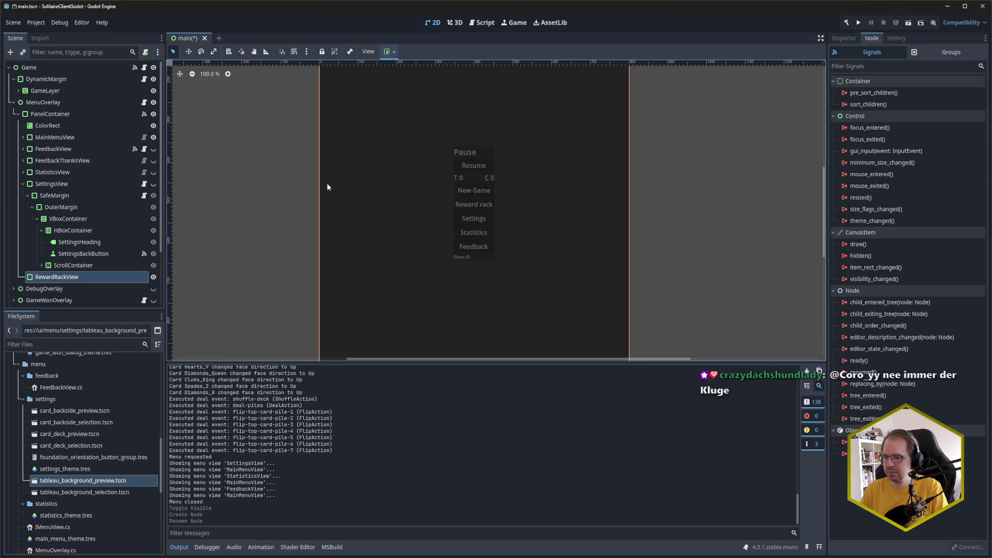
Add a MarginContainer named SafeMargin inside RewardRackView
scroll(118, 239, down, 2)
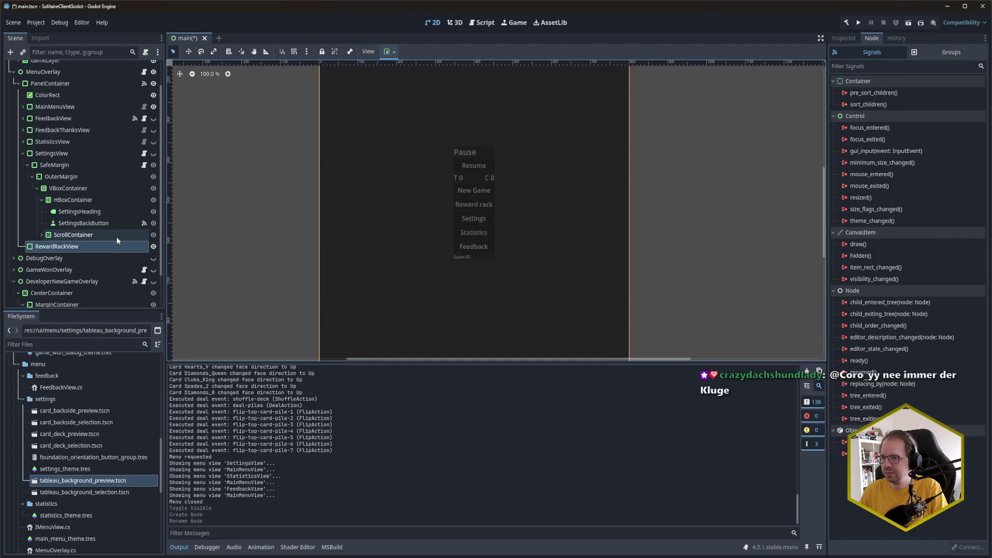
key(ctrl+a)
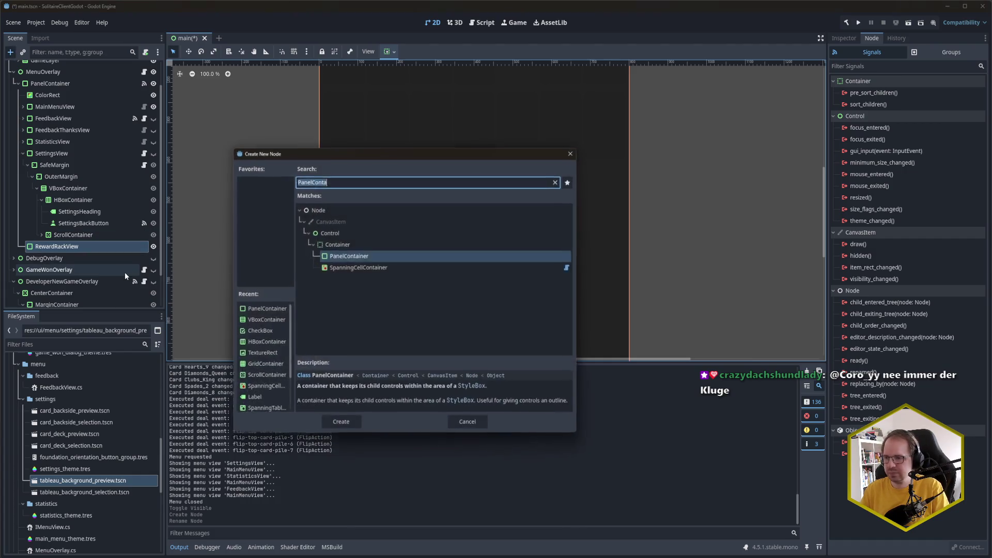
text(margin)
key(Return)
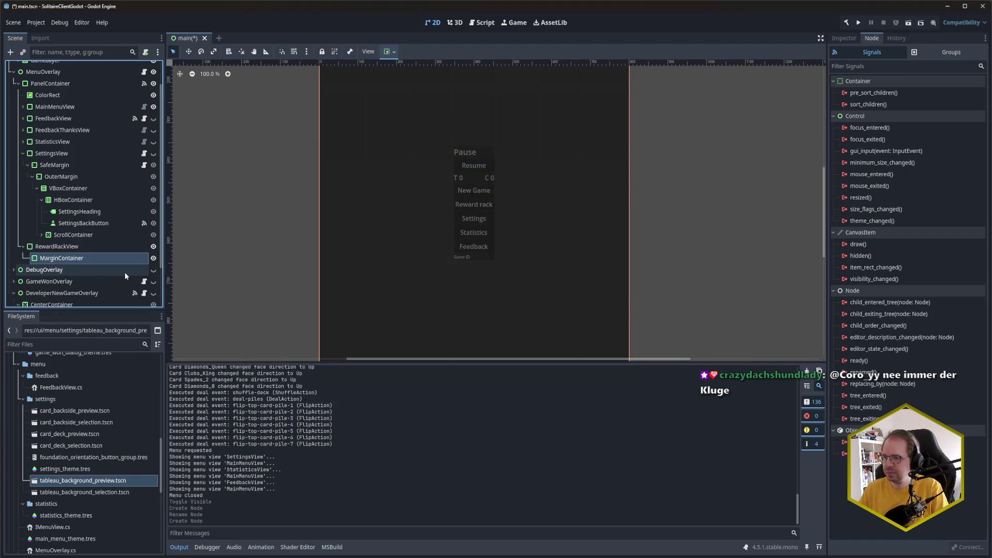
text(SafeMar)
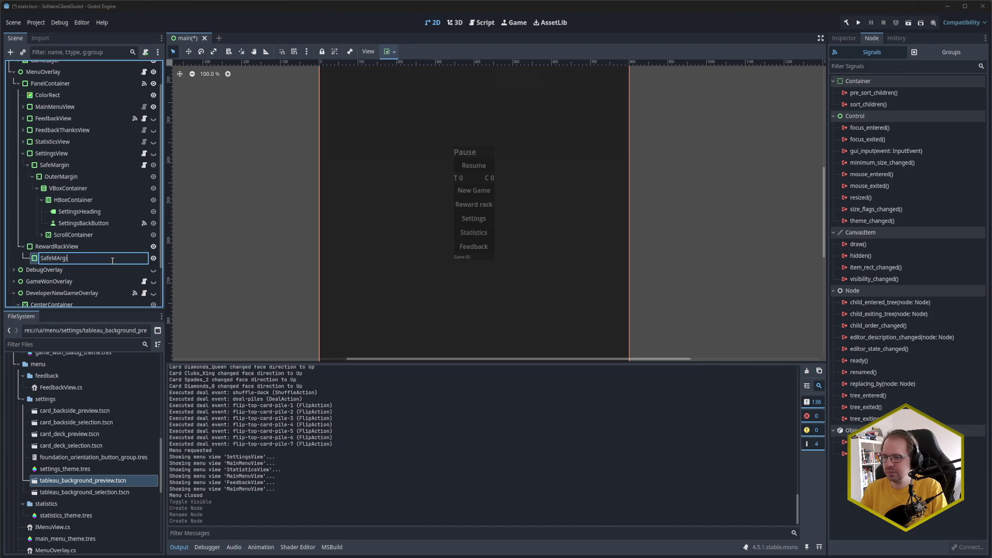
text(gin)
key(Return)
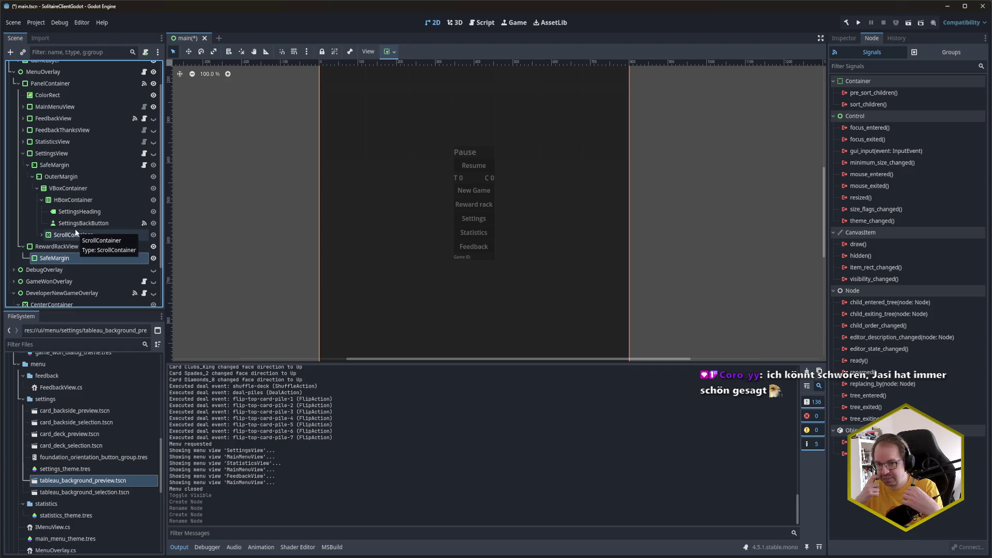
Locate and select the DynamicMarginContainer.cs script in the FileSystem dock
scroll(92, 225, down, 2)
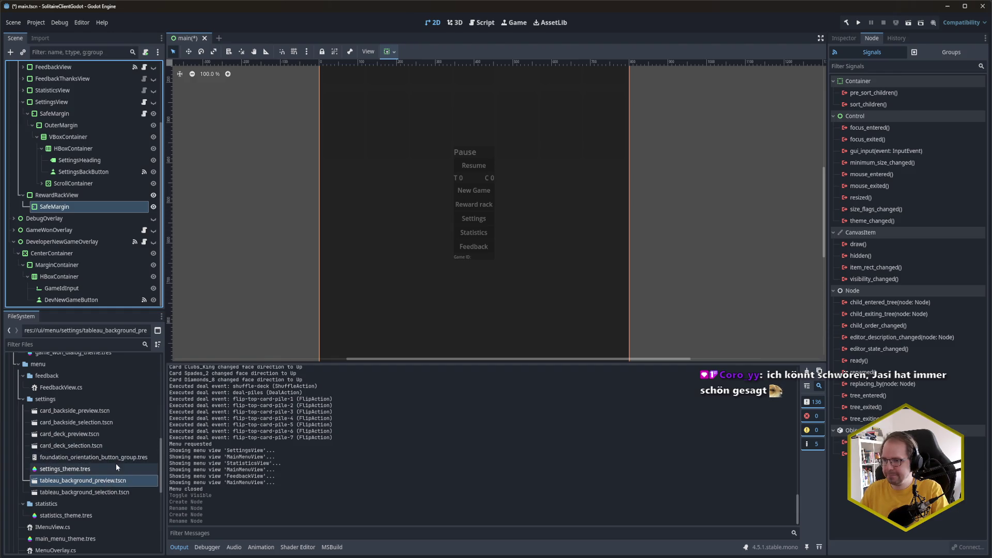
scroll(113, 465, down, 4)
scroll(81, 518, down, 2)
click(81, 531)
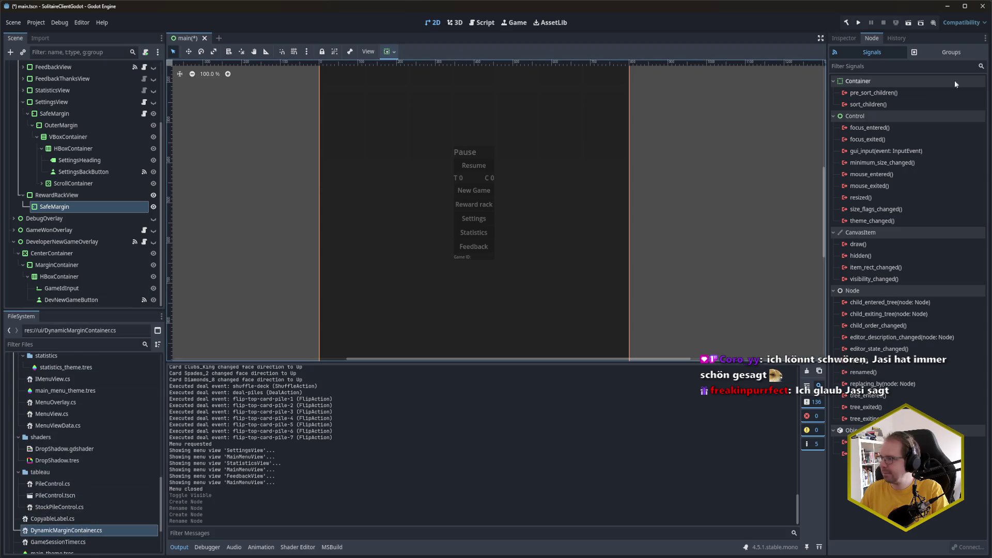
Attach the DynamicMarginContainer.cs script to SafeMargin and save the scene
mouse_move(76, 531)
mouse_down()
mouse_move(905, 289)
mouse_move(939, 299)
mouse_up()
key(ctrl+s)
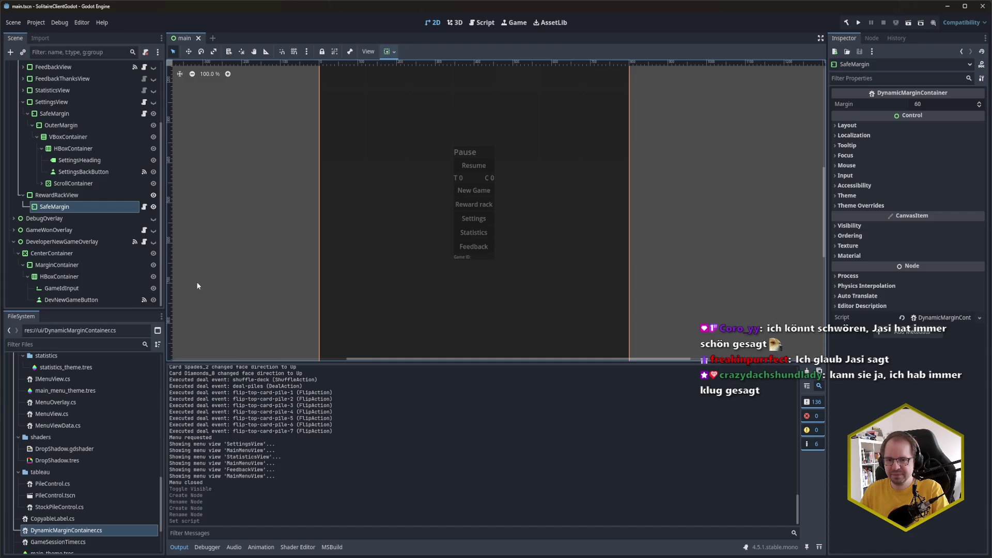
scroll(69, 233, up, 1)
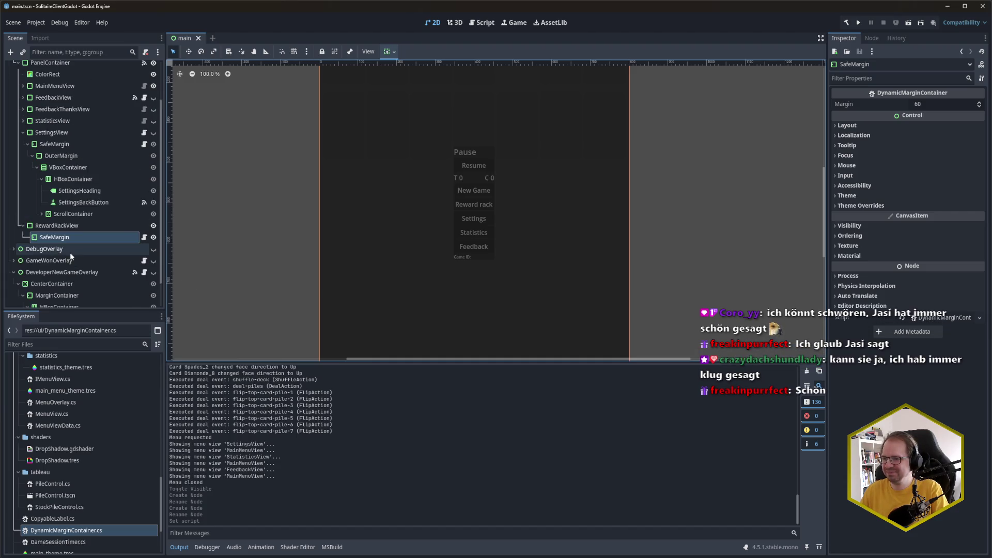
Add a MarginContainer named OuterMargin under SafeMargin and save the scene
click(73, 239)
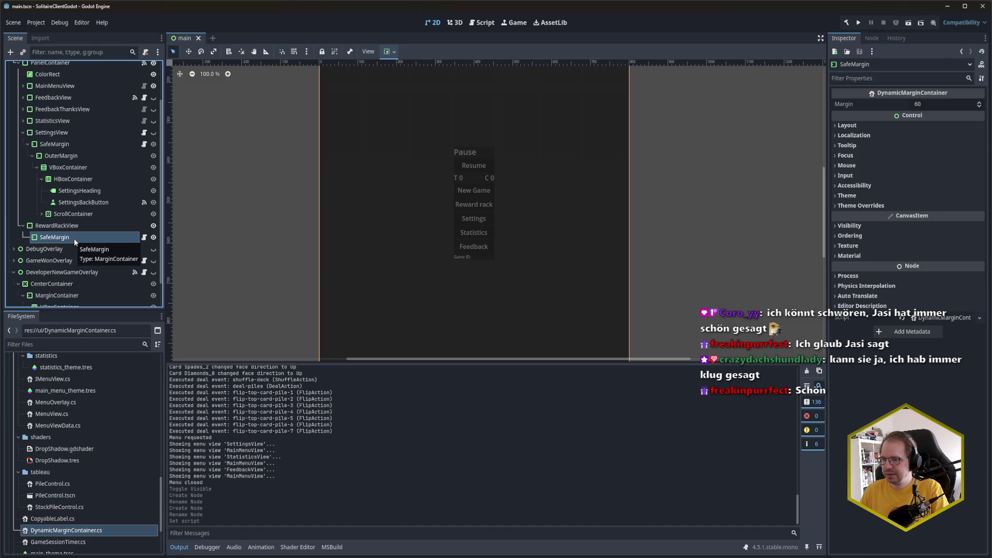
key(ctrl+a)
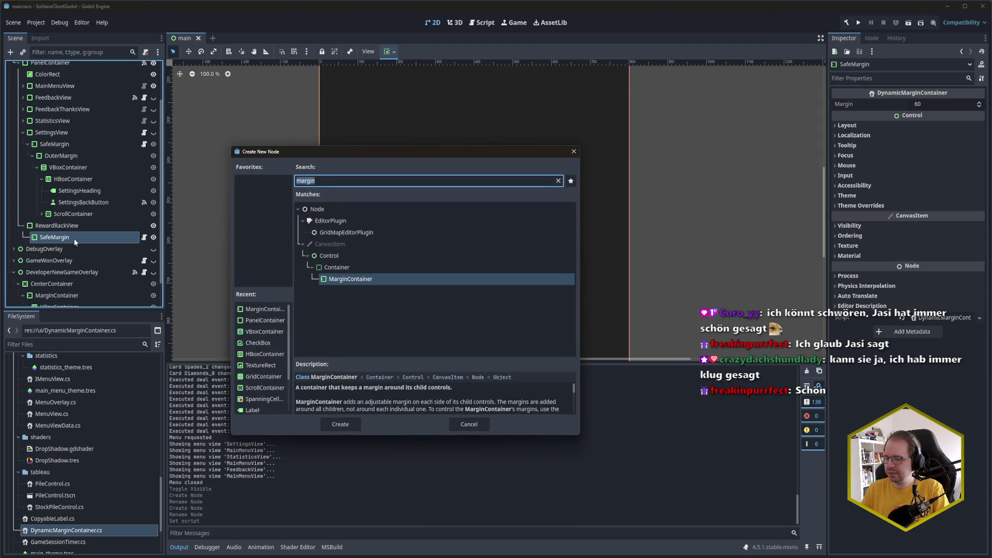
key(Return)
click(87, 251)
text(OuterMAr)
key(BackSpace)
key(BackSpace)
text(argin)
key(Return)
key(ctrl+s)
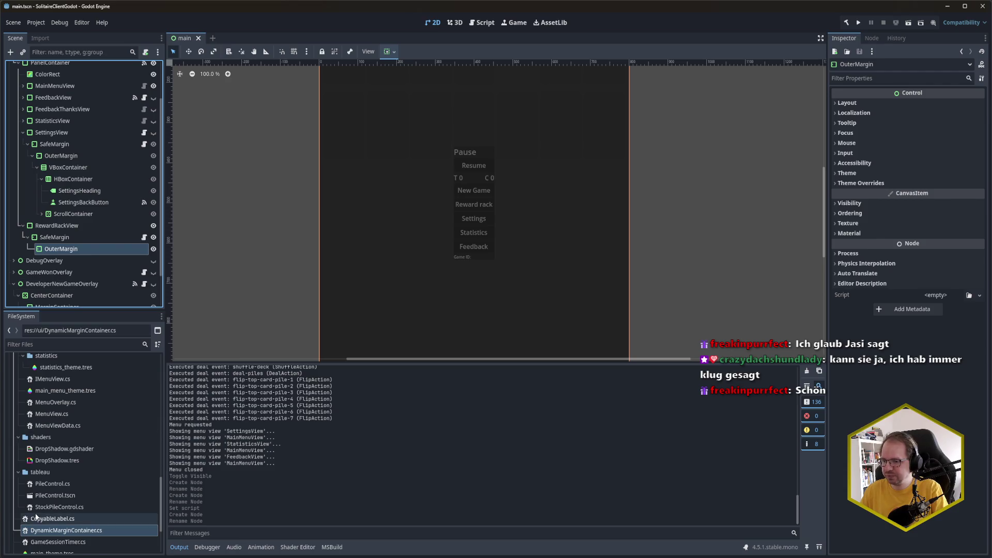
Duplicate statistics_theme.tres as reward_rack_theme.tres
scroll(77, 467, up, 3)
scroll(77, 467, up, 2)
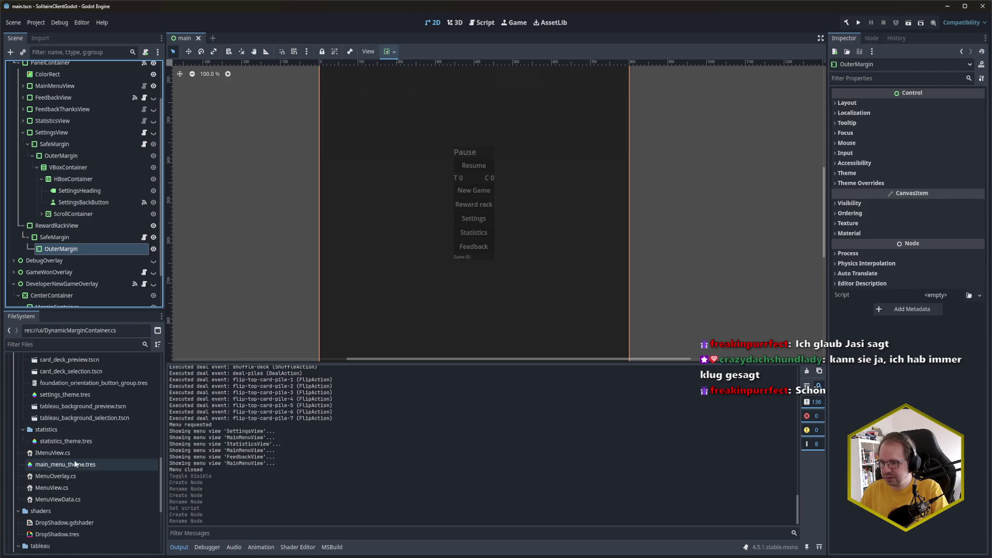
click(78, 491)
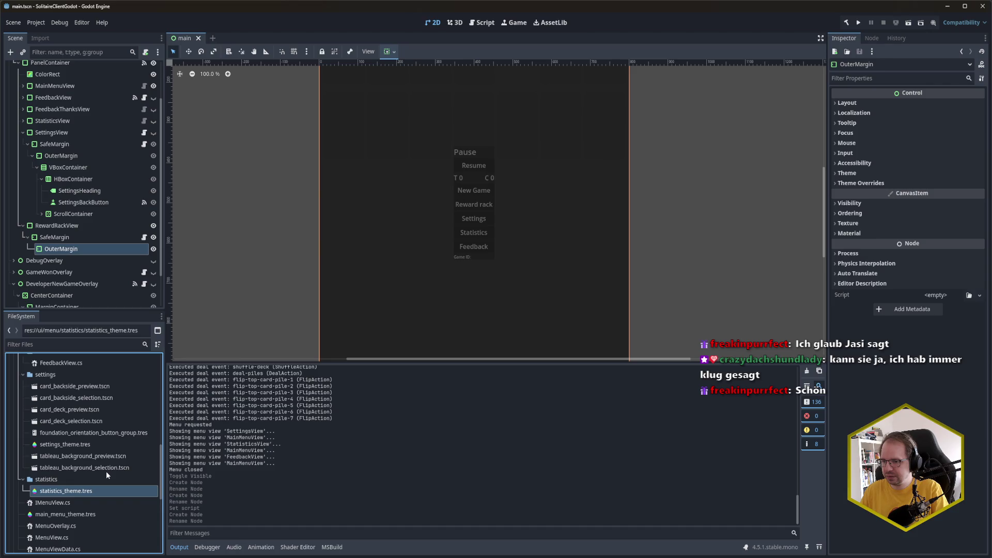
key(ctrl+d)
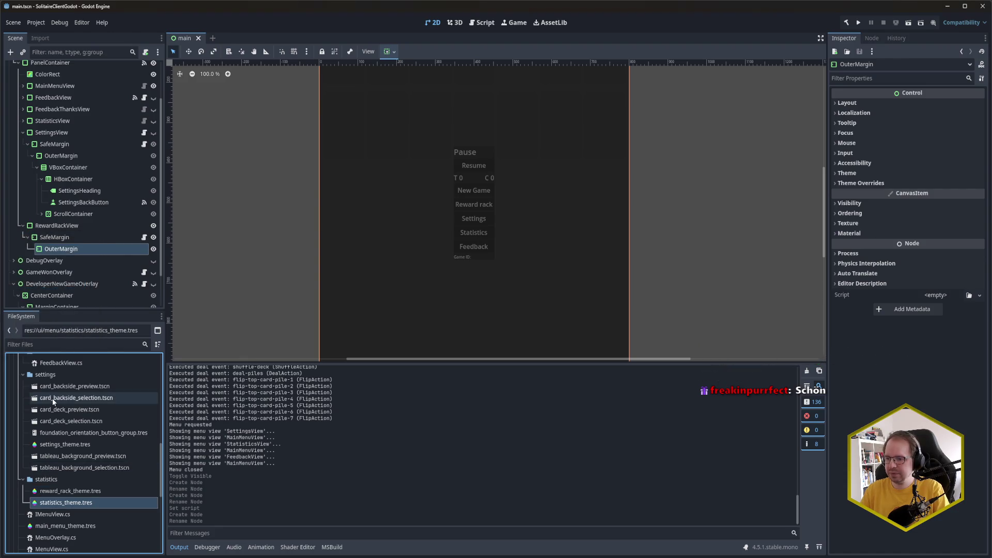
scroll(52, 399, up, 2)
Create a reward_rack folder inside menu and move reward_rack_theme.tres into it
right_click(48, 389)
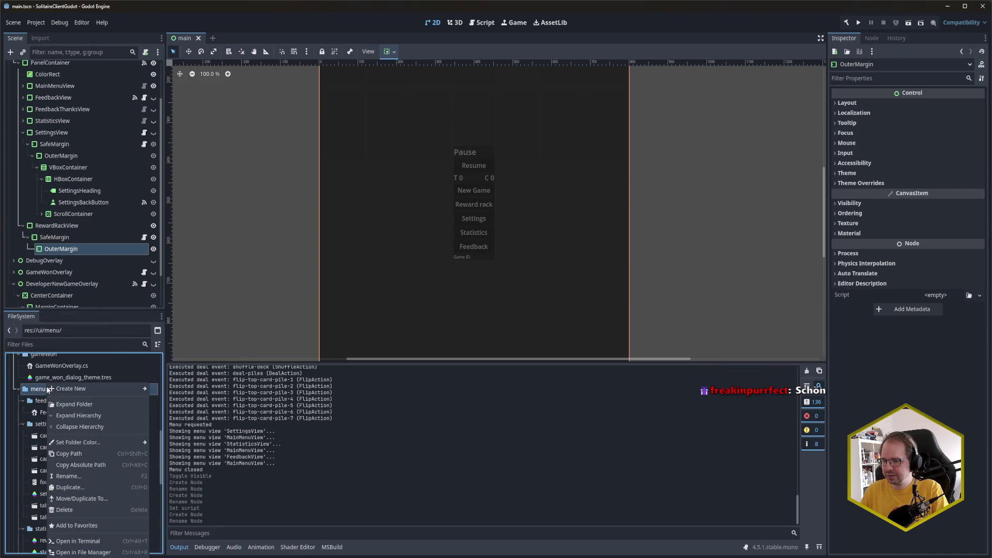
mouse_move(120, 389)
click(176, 392)
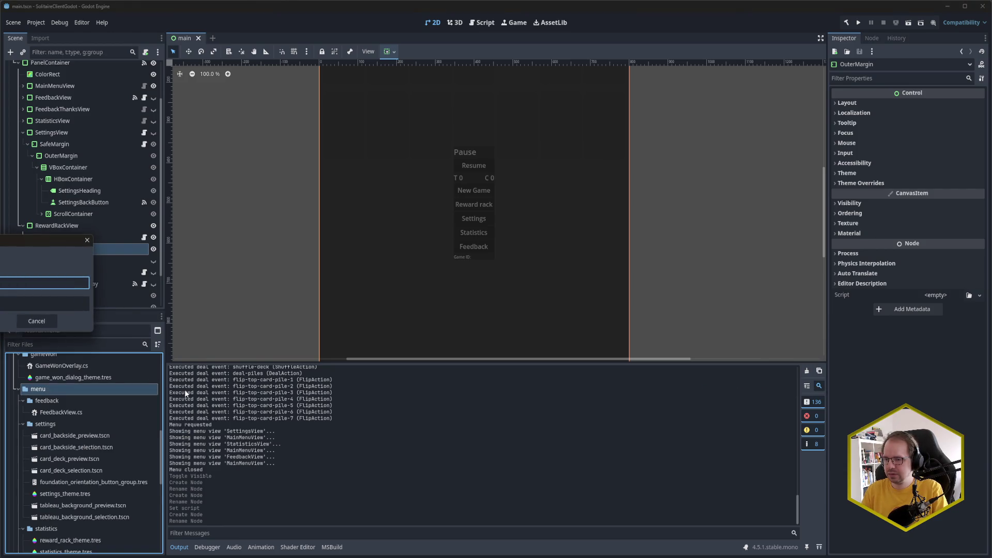
key(Return)
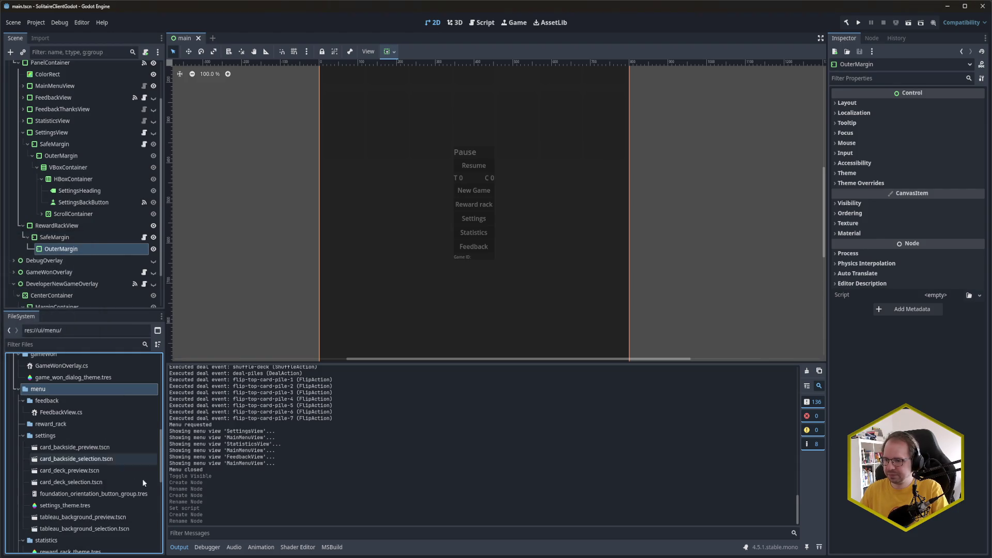
scroll(150, 463, down, 2)
drag(68, 502, 61, 375)
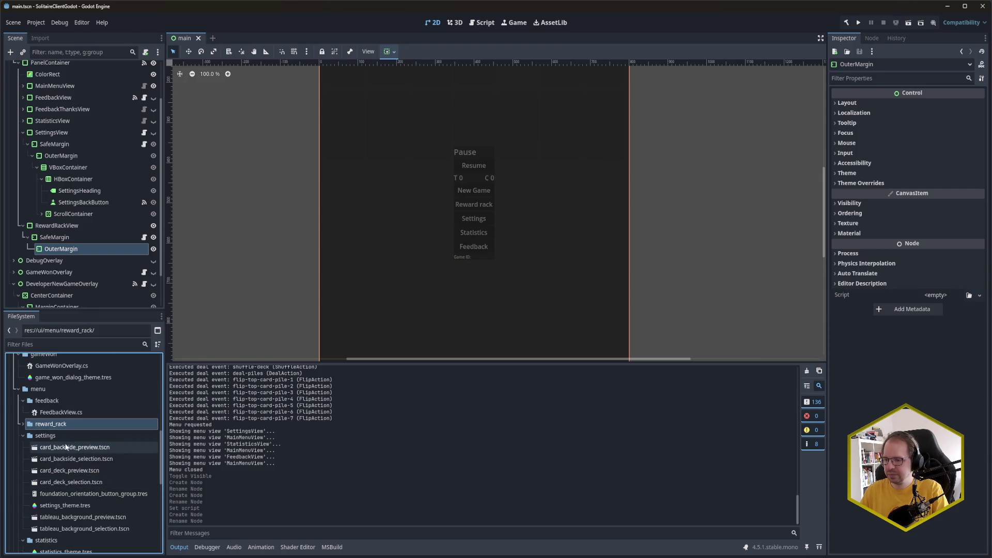
click(23, 424)
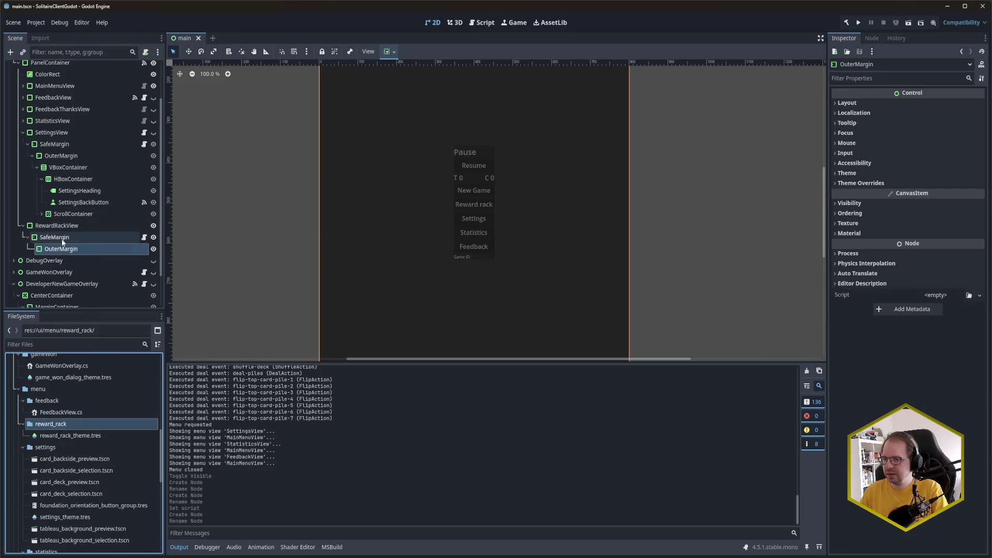
click(57, 226)
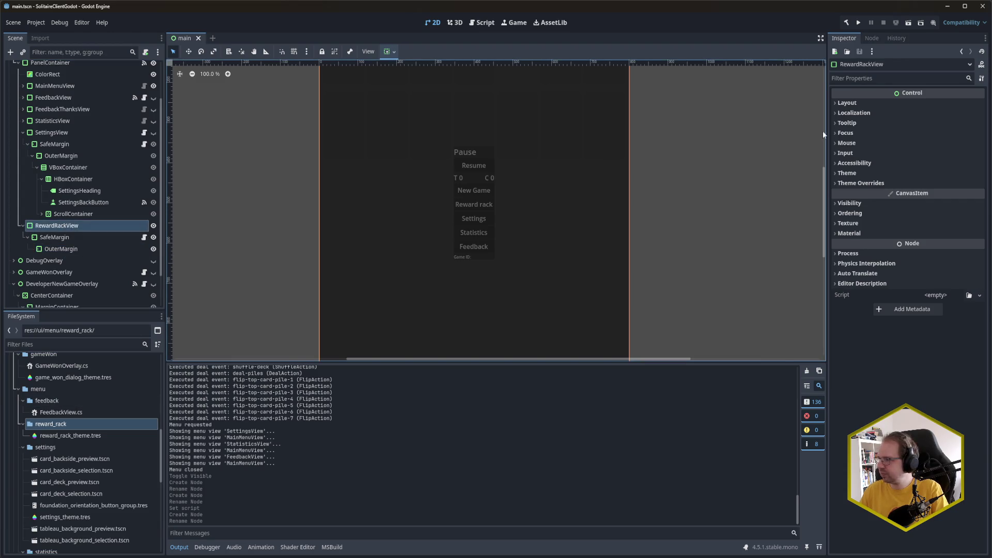
Assign reward_rack_theme.tres as RewardRackView's theme and save the scene
click(857, 174)
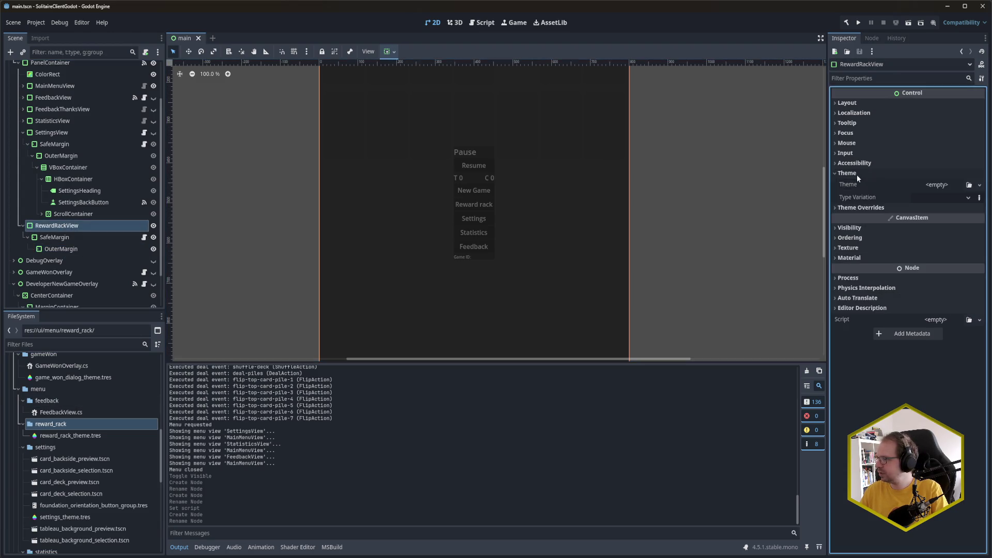
mouse_move(59, 436)
mouse_down()
mouse_move(524, 391)
mouse_move(936, 185)
mouse_up()
key(ctrl+s)
Set OuterMargin's theme type variation to OuterMargin and save
click(146, 246)
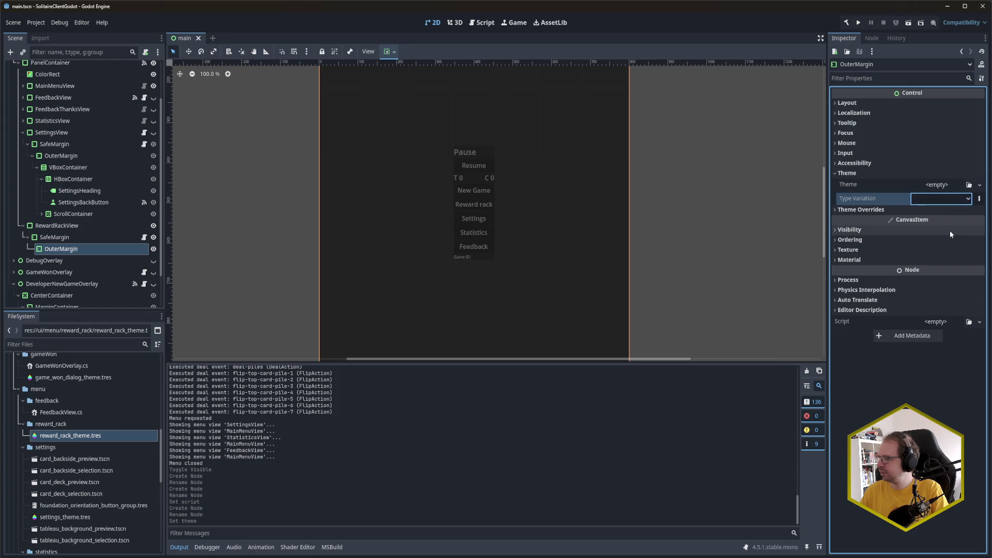
click(946, 199)
click(938, 225)
key(ctrl+s)
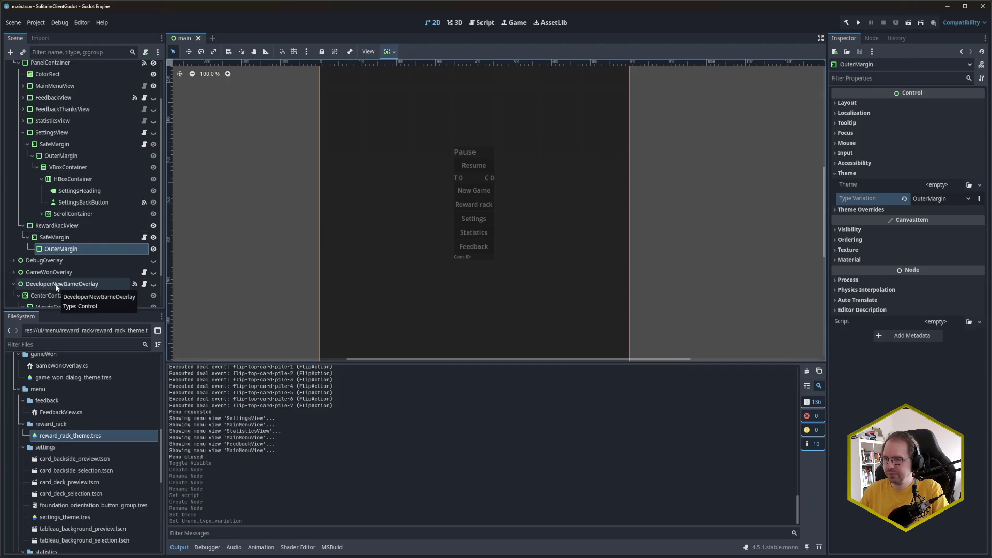
click(68, 168)
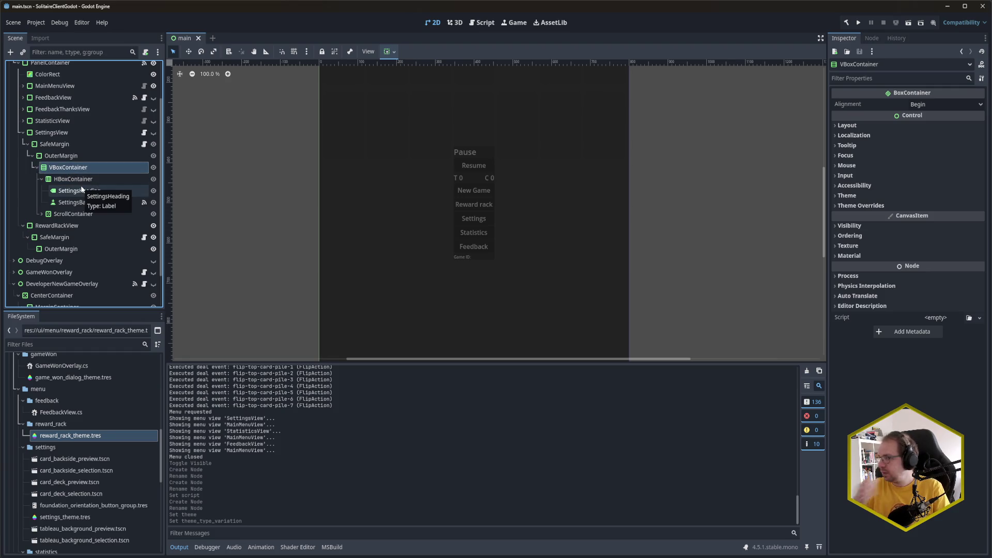
click(77, 248)
Nest VBoxContainer, then HBoxContainer, then Label under RewardRackView's OuterMargin
key(ctrl+a)
text(VBox)
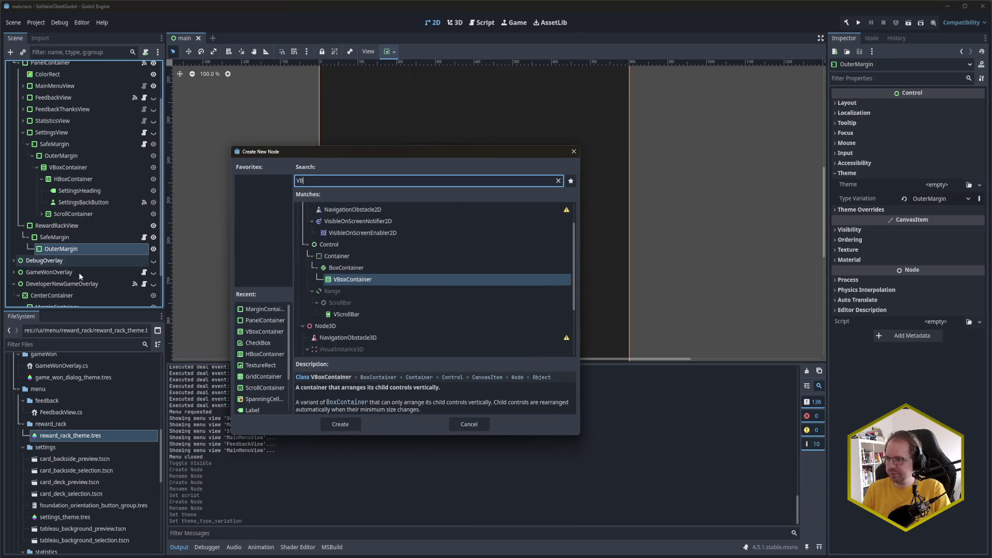
key(Return)
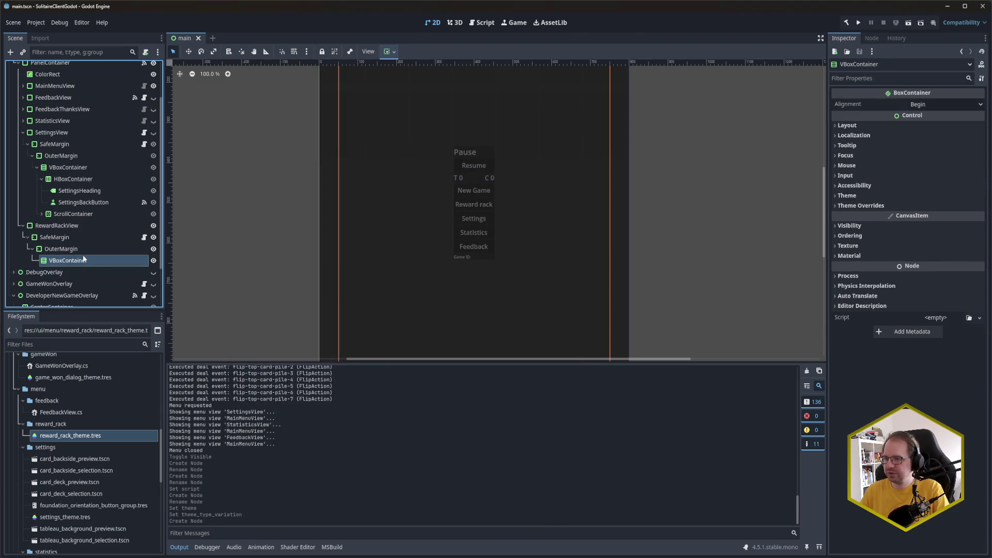
scroll(82, 256, down, 1)
key(ctrl+a)
text(HBox)
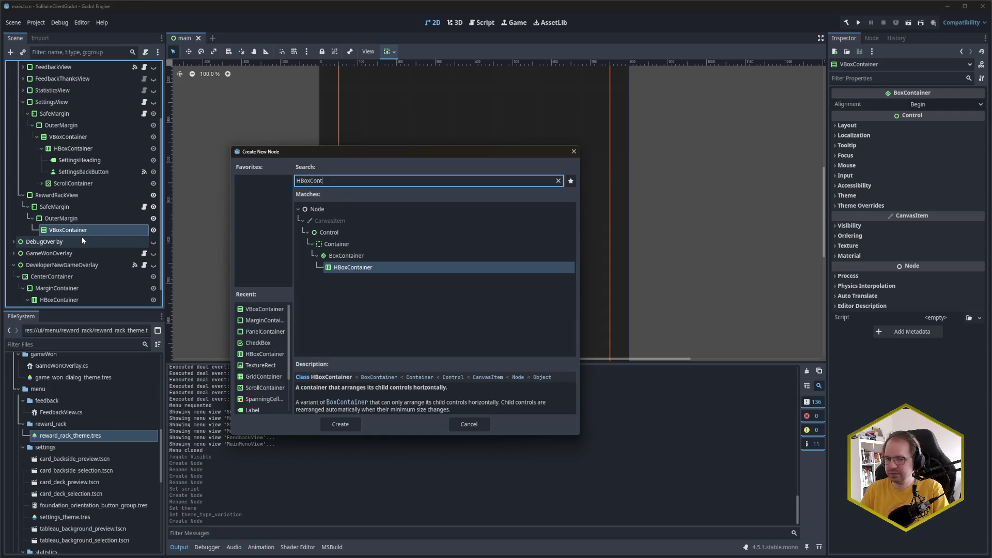
key(Return)
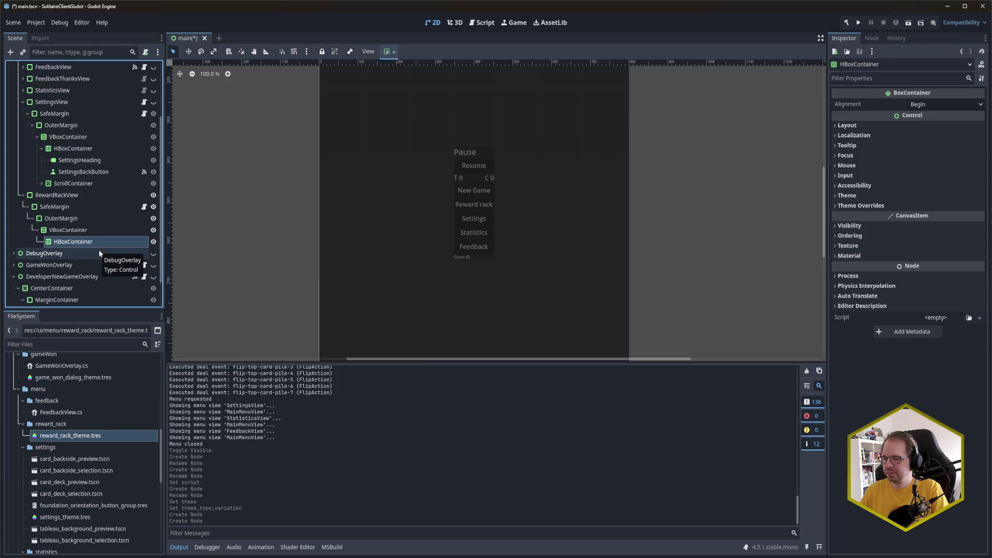
key(ctrl+a)
text(label)
key(Return)
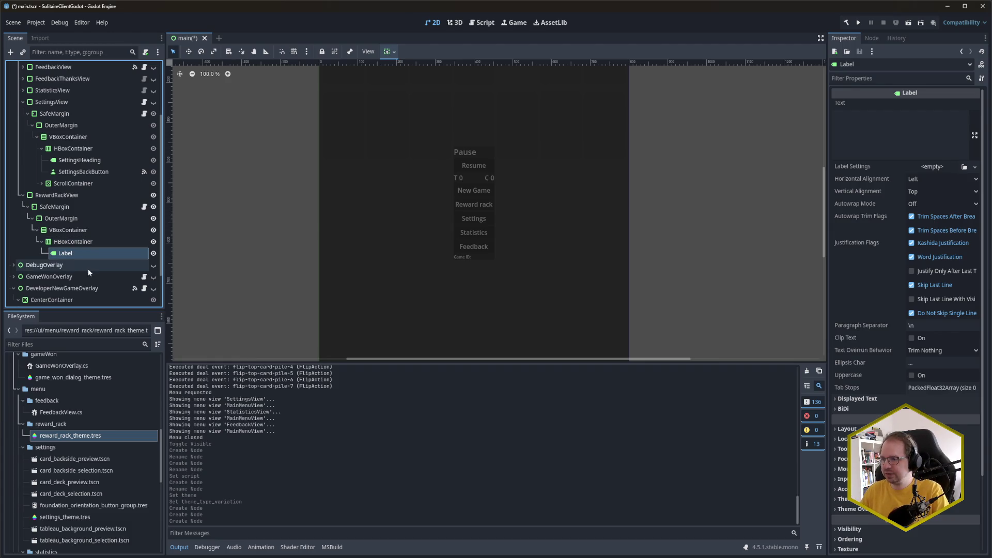
click(932, 139)
Set the Label's text to Reward Rack, save, and choose a theme type variation for it
click(932, 139)
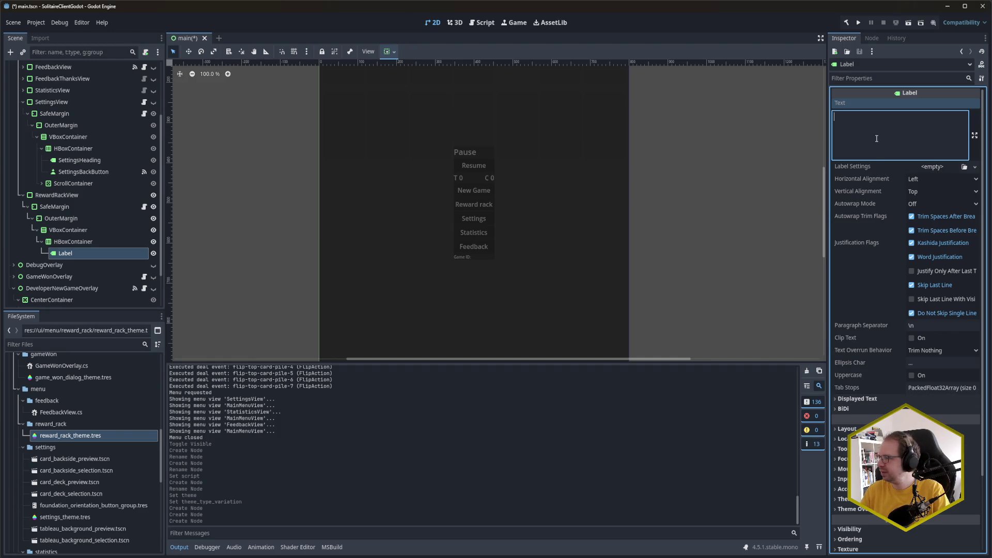
text(Rewar)
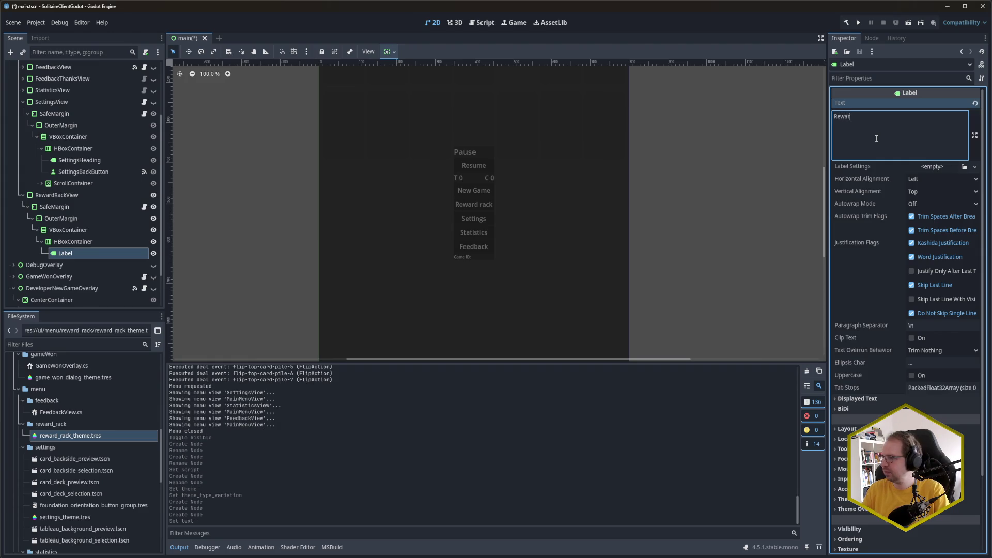
key(ctrl+s)
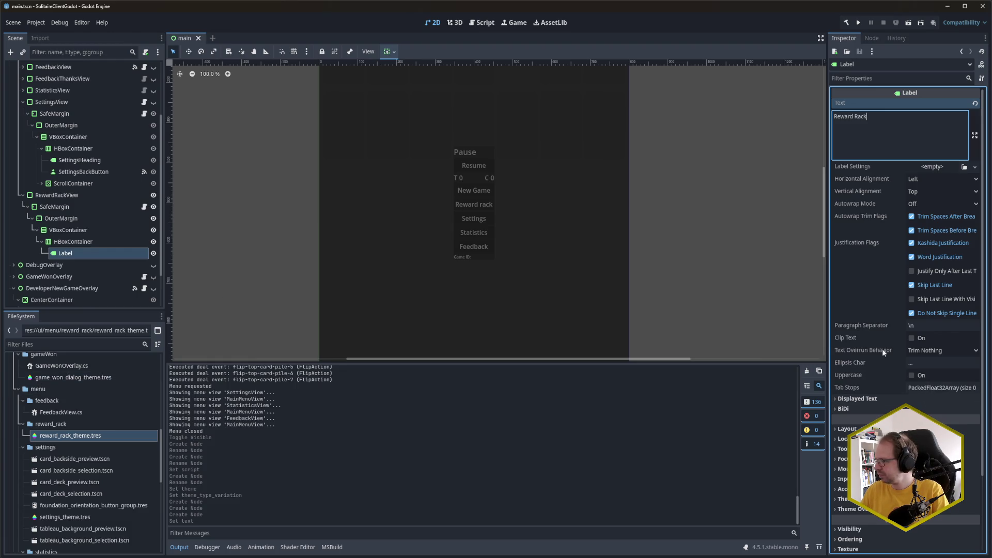
scroll(893, 361, down, 3)
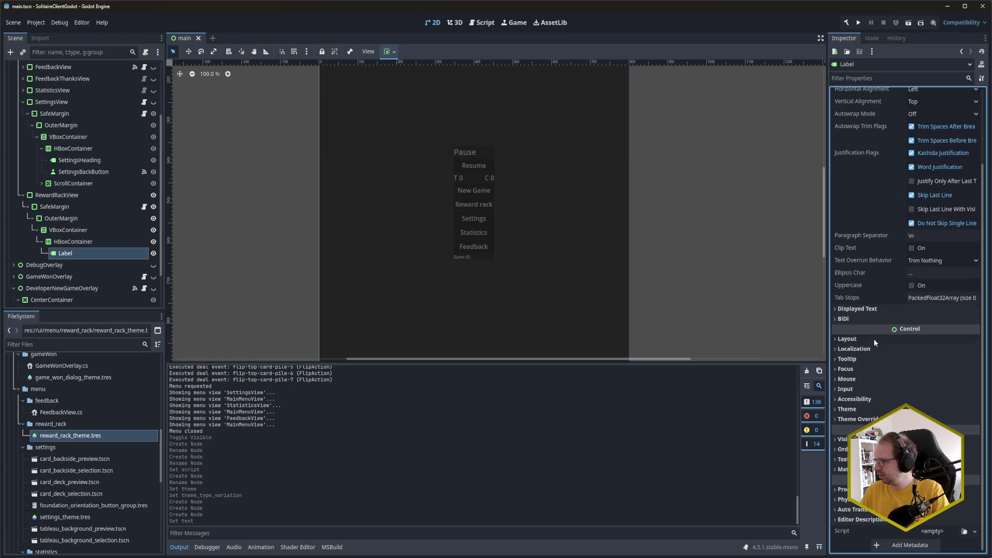
click(876, 409)
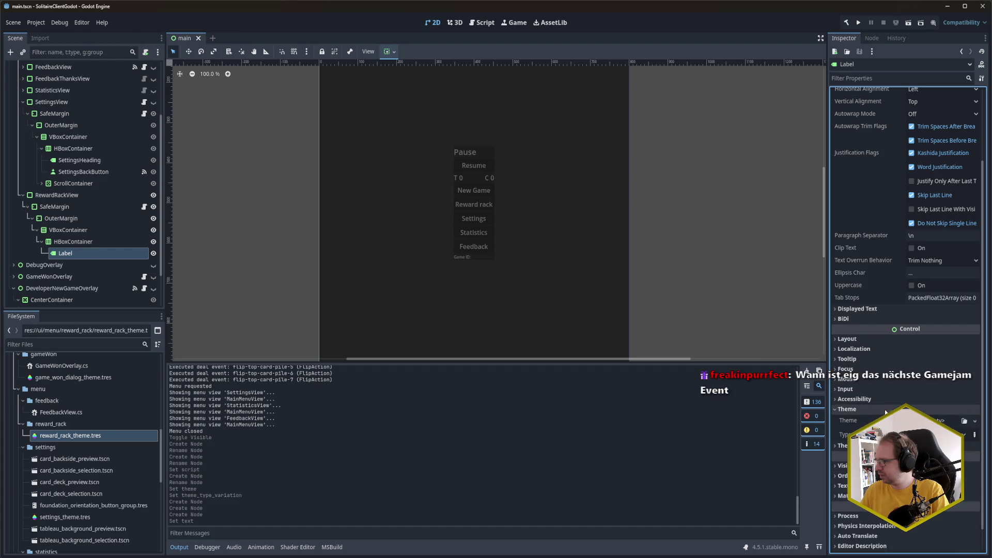
click(964, 434)
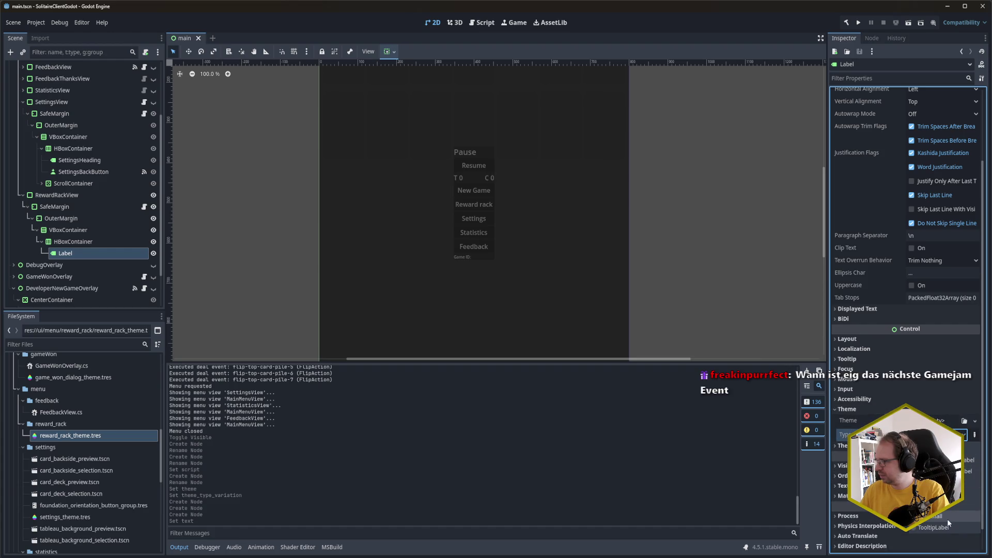
click(965, 421)
click(403, 303)
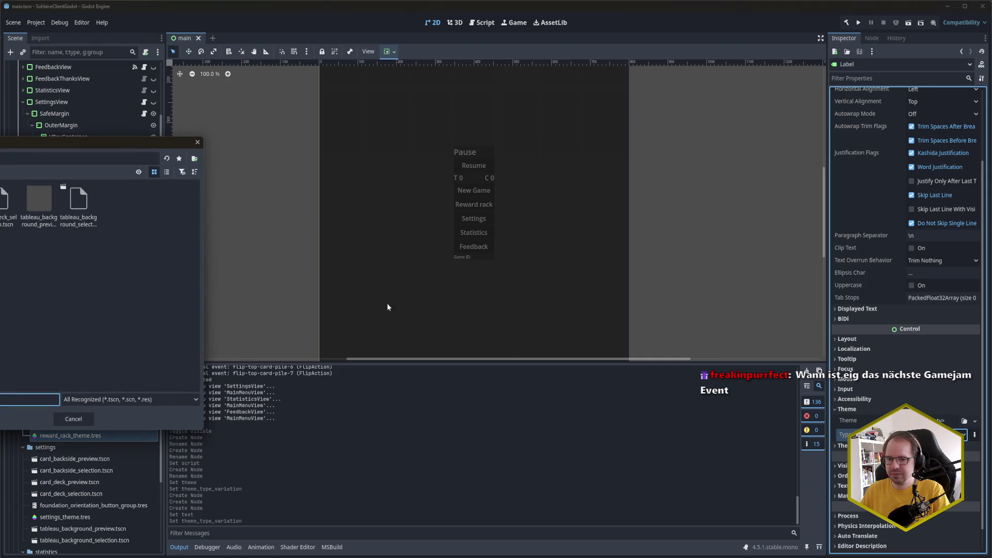
click(73, 418)
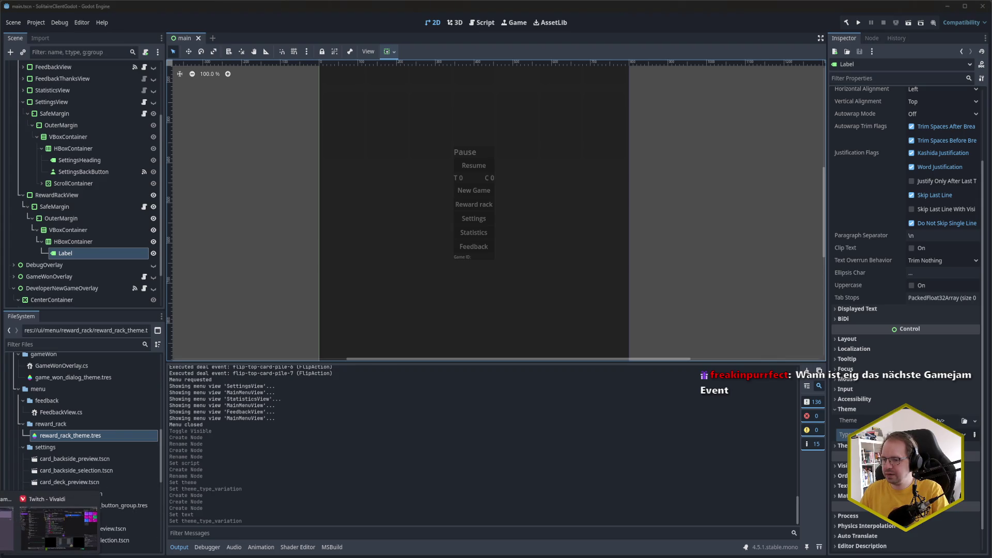
Open ldjam.com in a new browser tab
click(8, 522)
click(628, 8)
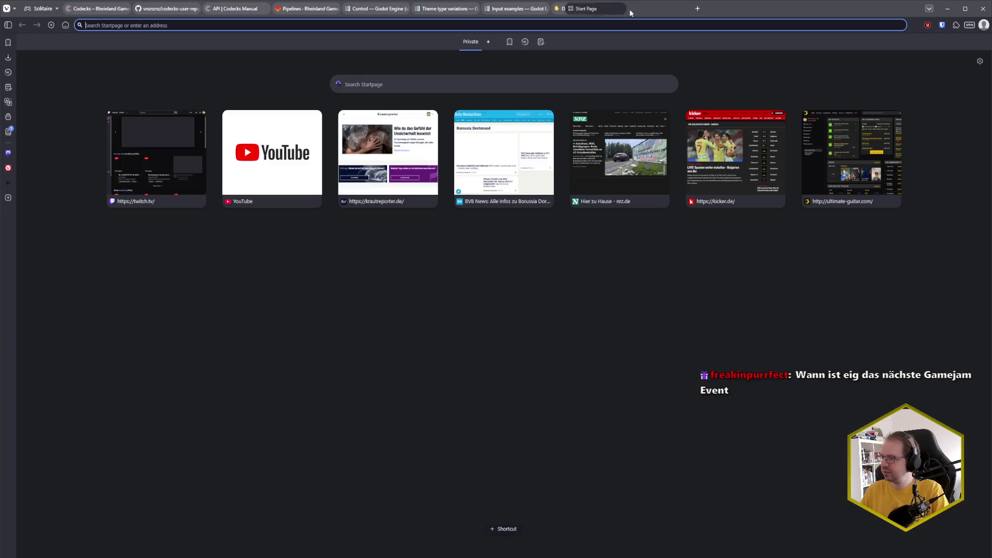
text(ldjam.com)
key(Return)
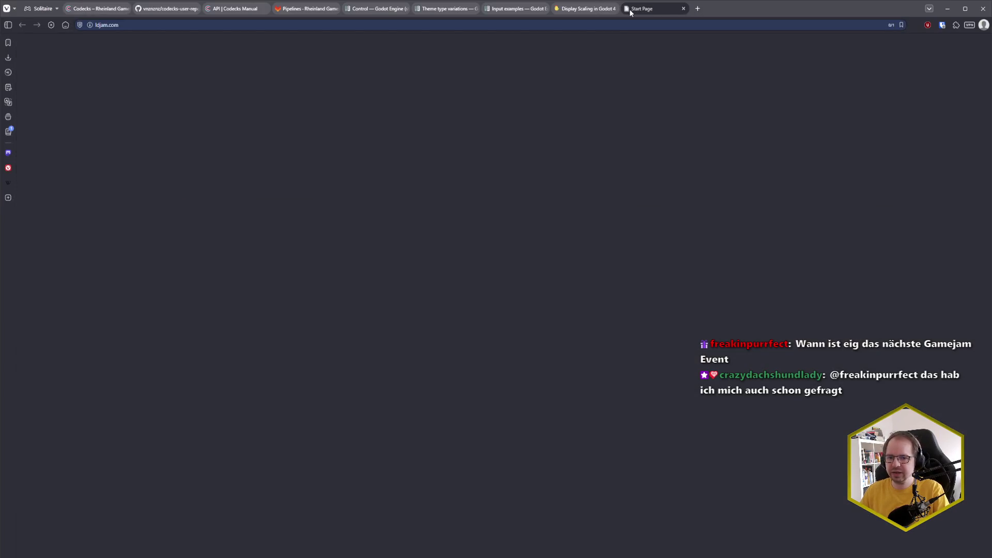
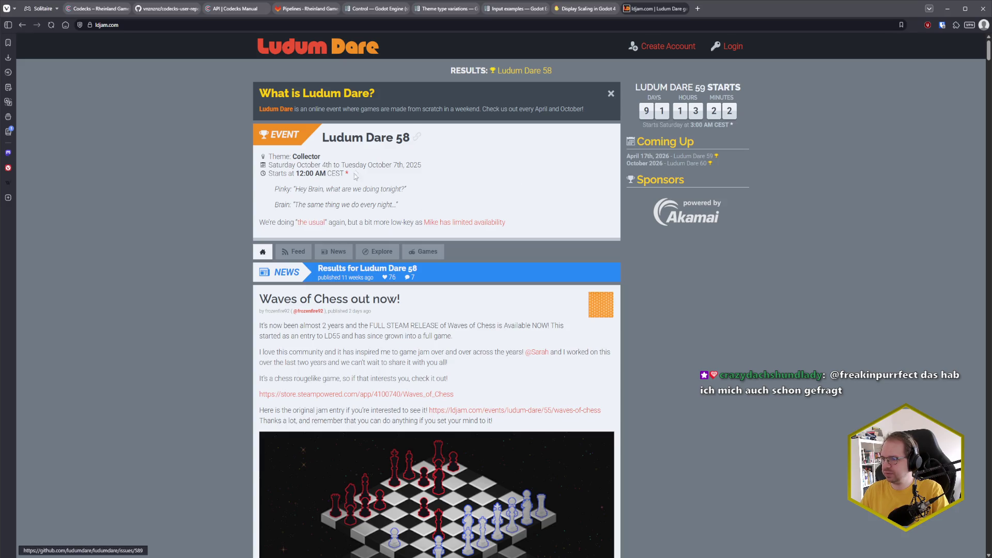
Skim the LD58 announcement, close the ldjam.com tab and return to the Godot editor
mouse_move(276, 189)
mouse_down()
mouse_move(406, 189)
mouse_move(257, 204)
mouse_move(542, 216)
mouse_up()
click(433, 194)
click(258, 203)
click(543, 216)
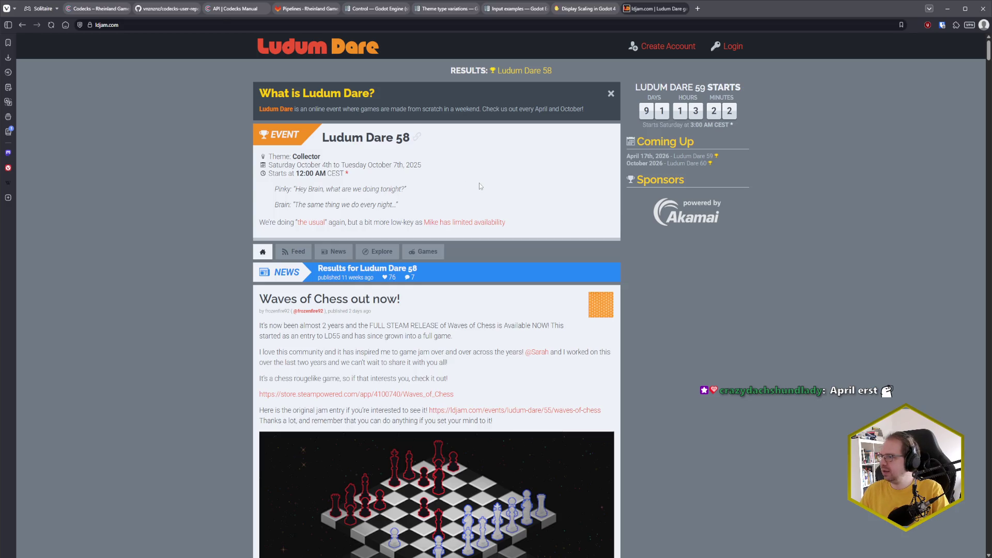
key(ctrl+w)
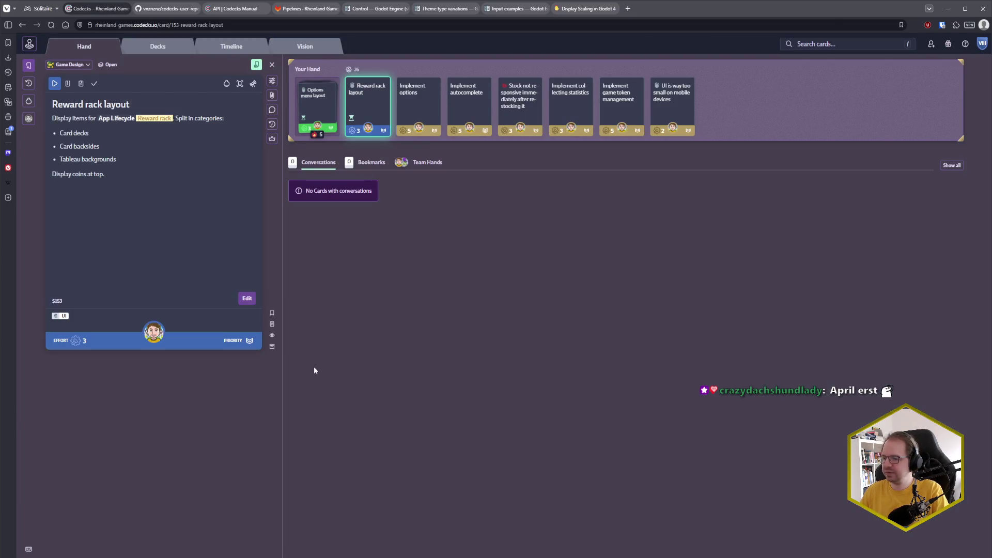
key(alt+Tab)
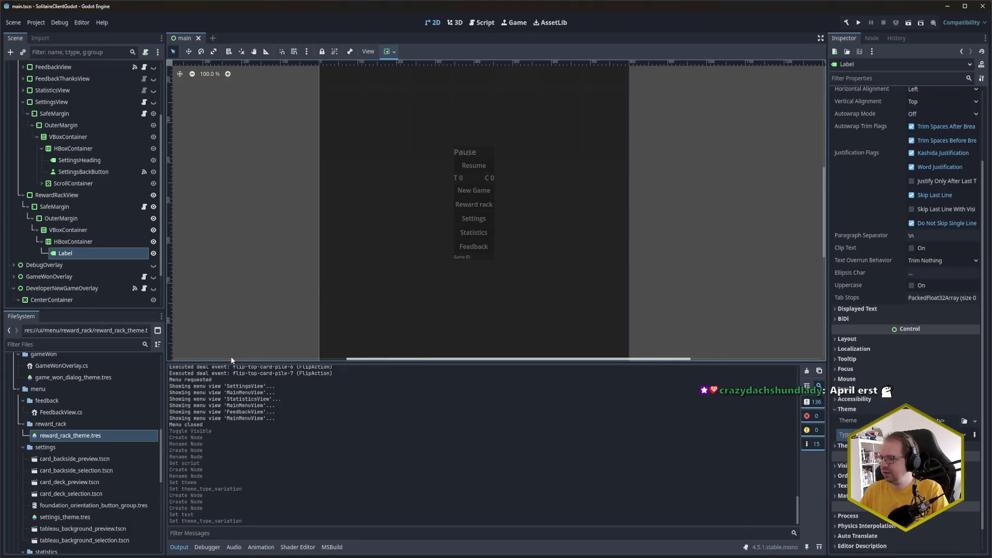
Hide MainMenuView in the viewport and rename the header Label to RewardRackHeading
scroll(104, 155, up, 5)
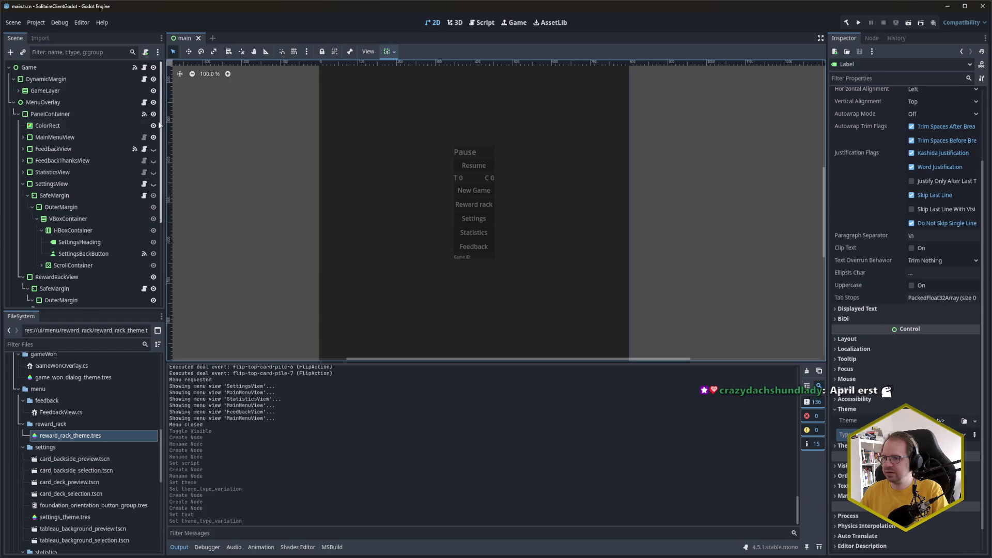
click(153, 137)
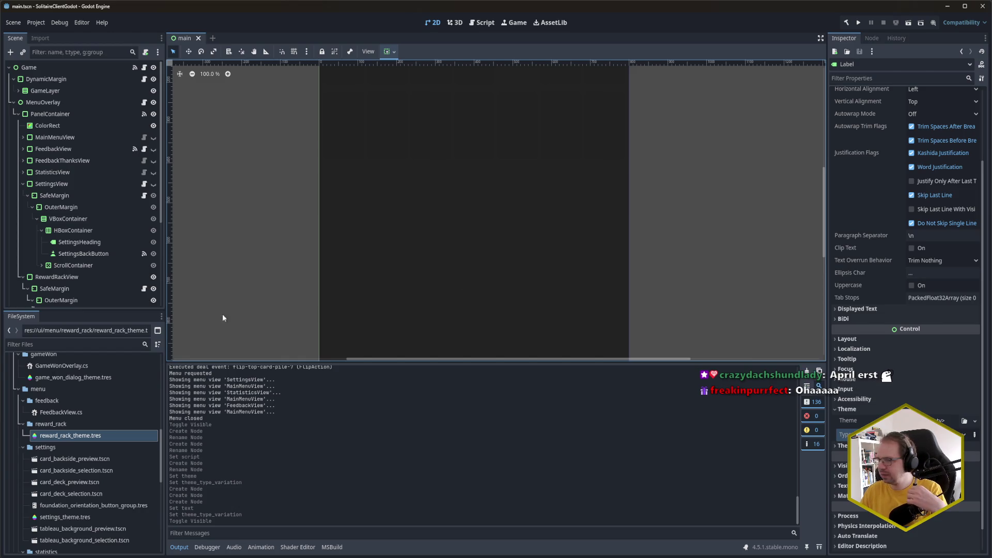
scroll(78, 253, down, 5)
click(75, 244)
text(RewardRackHeading)
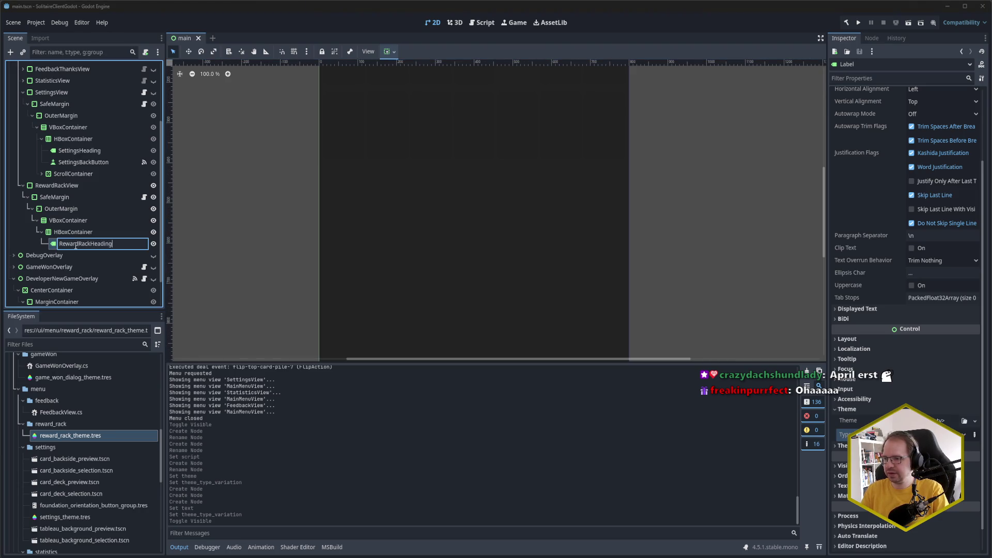
key(Return)
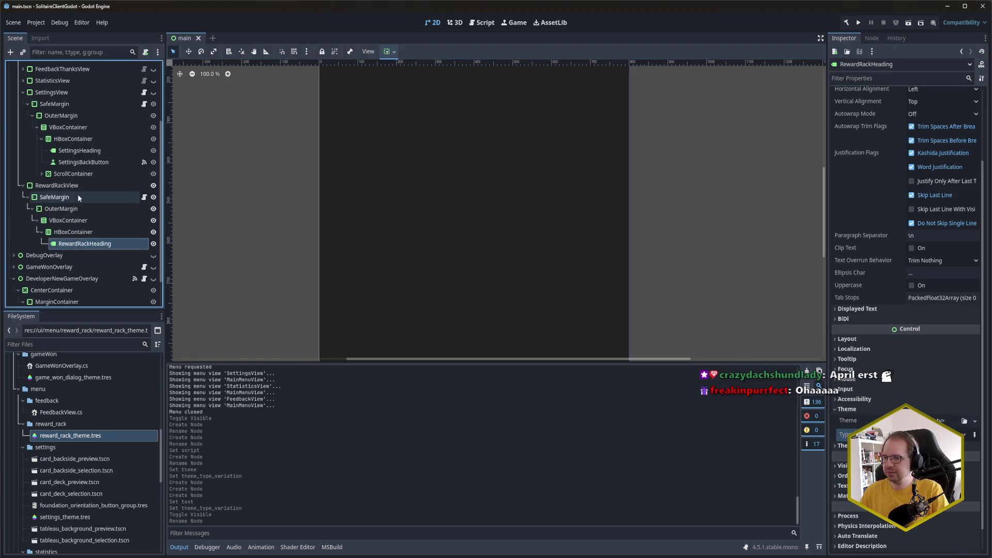
Add a Button under the header HBoxContainer, name it RewardRackBackButton, and save
click(80, 233)
key(ctrl+a)
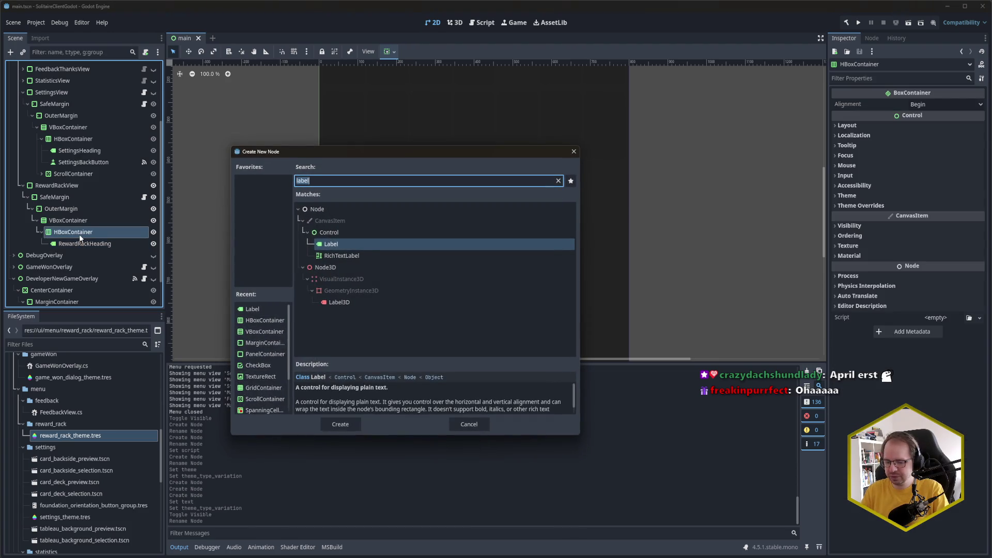
text(button)
key(Return)
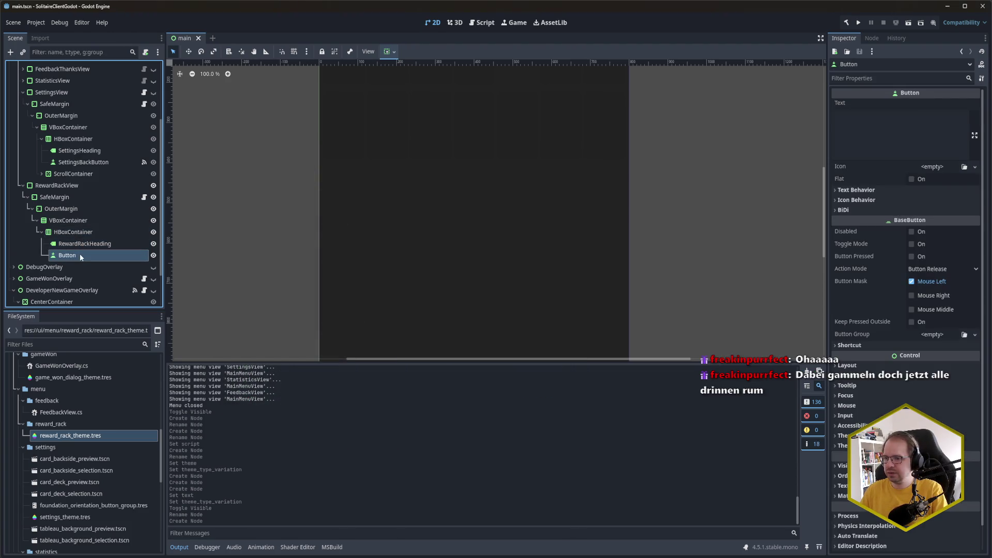
click(80, 255)
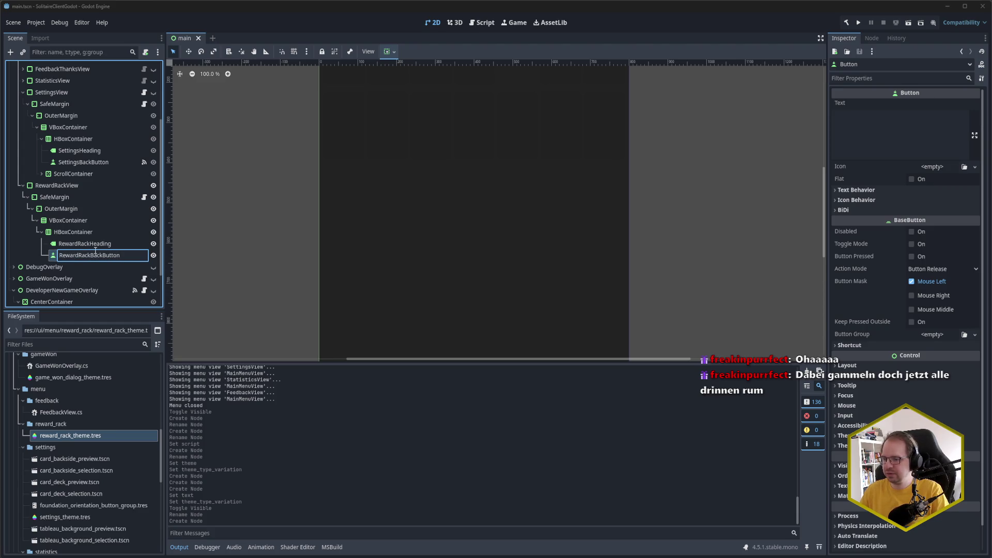
key(Return)
key(ctrl+s)
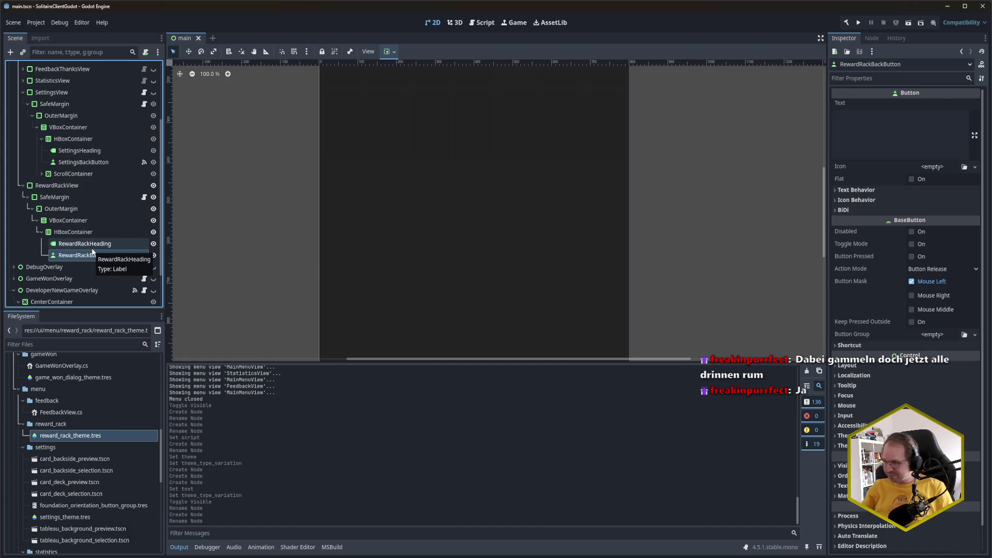
Set RewardRackBackButton's Text to 'Back' and save the scene
click(909, 140)
text(a)
key(BackSpace)
text(Back)
key(ctrl+s)
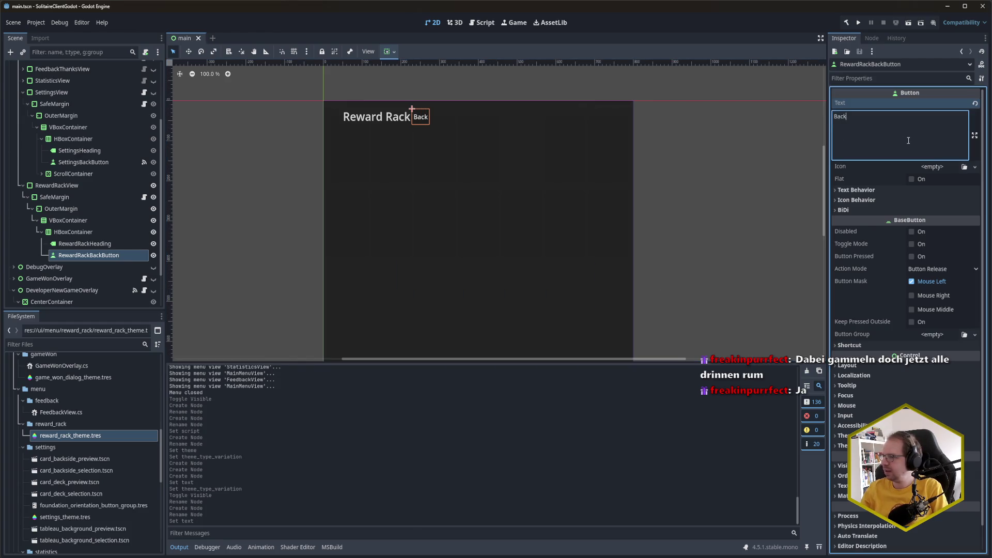
Enable Horizontal Expand on RewardRackHeading so Back sits at the header's right edge
click(71, 242)
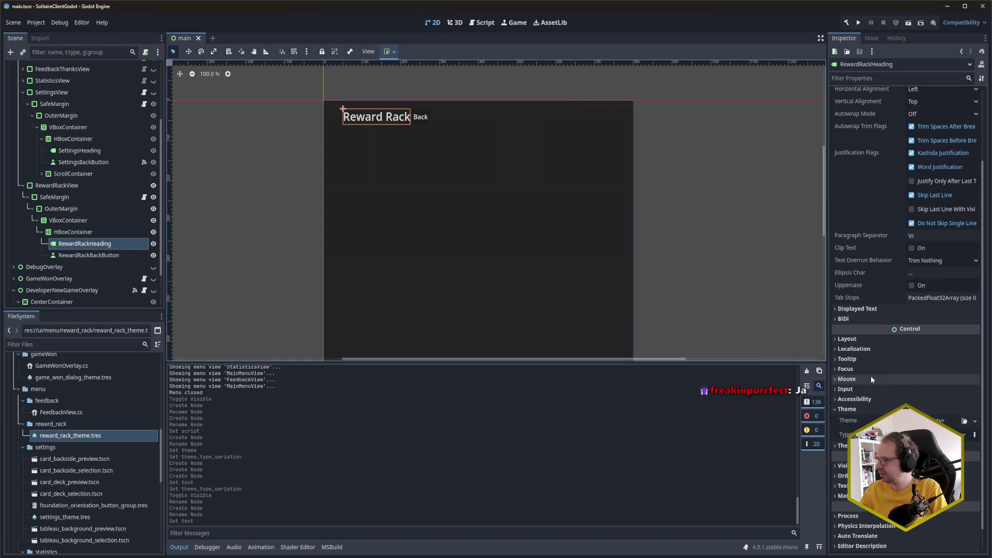
click(873, 339)
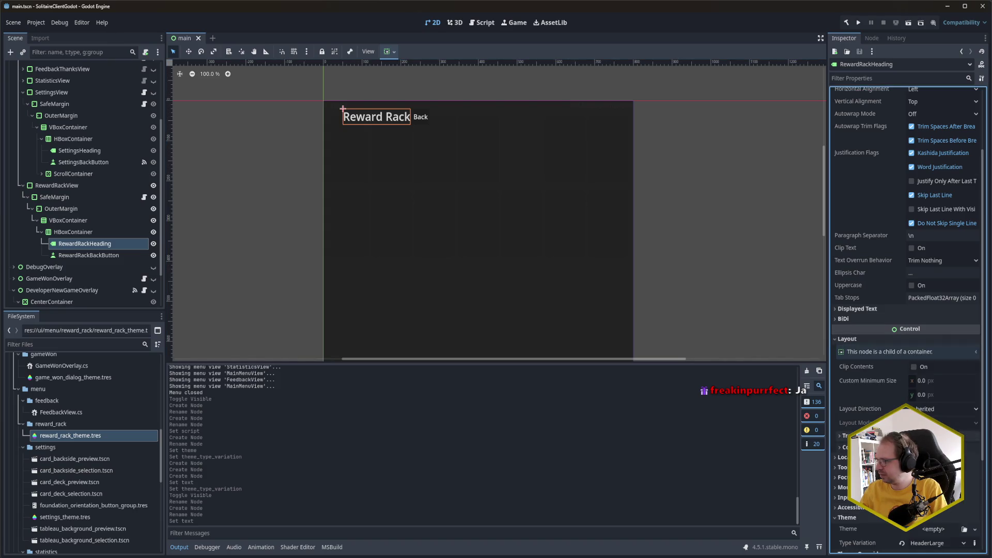
click(844, 447)
click(915, 471)
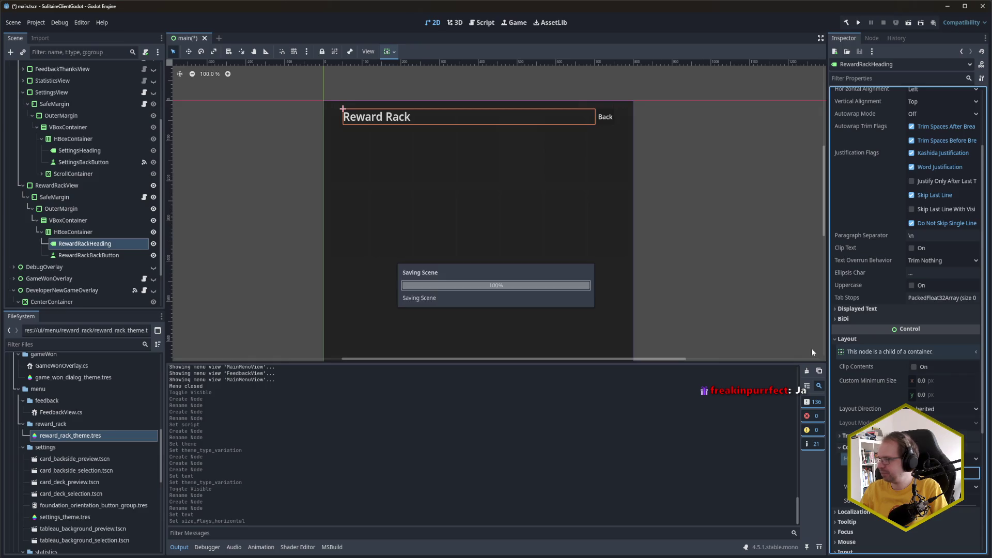
drag(683, 247, 684, 215)
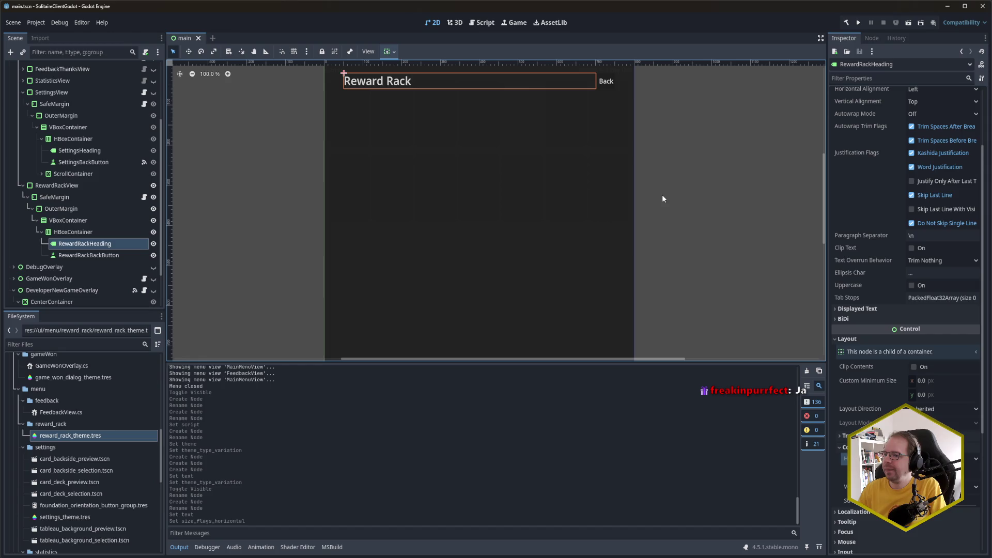
click(72, 232)
click(86, 256)
click(73, 232)
click(57, 185)
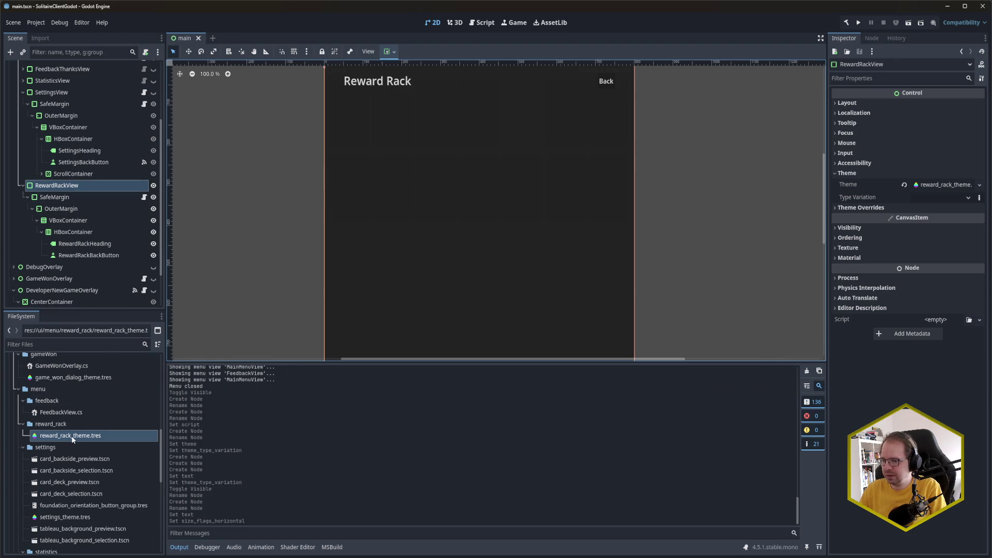
Attach MenuView.cs to RewardRackView and give its Data a new MenuViewData resource
scroll(73, 444, down, 4)
mouse_move(68, 514)
mouse_down()
mouse_move(232, 507)
mouse_move(957, 324)
mouse_up()
click(937, 105)
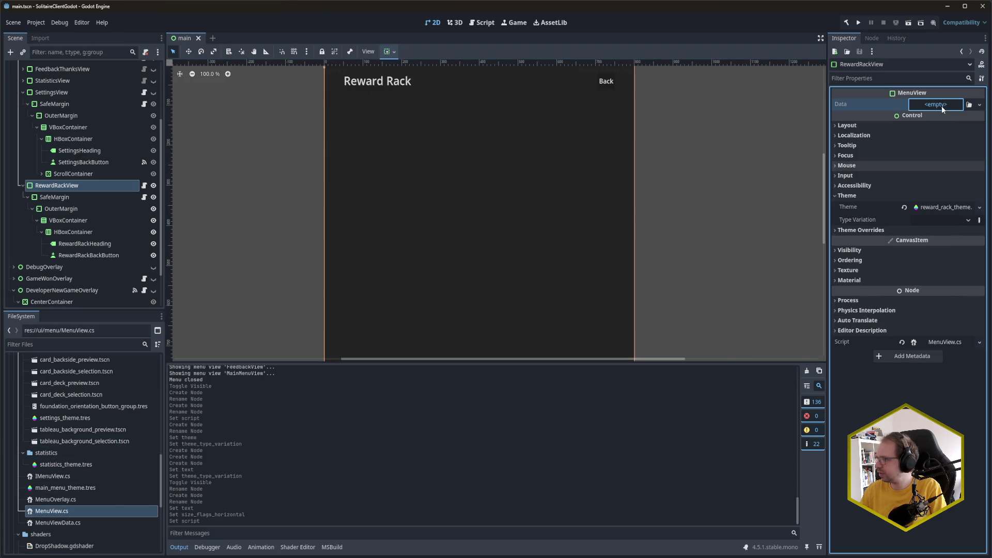
click(935, 129)
Name the MenuViewData resource 'rewardRack' and save main.tscn
click(919, 109)
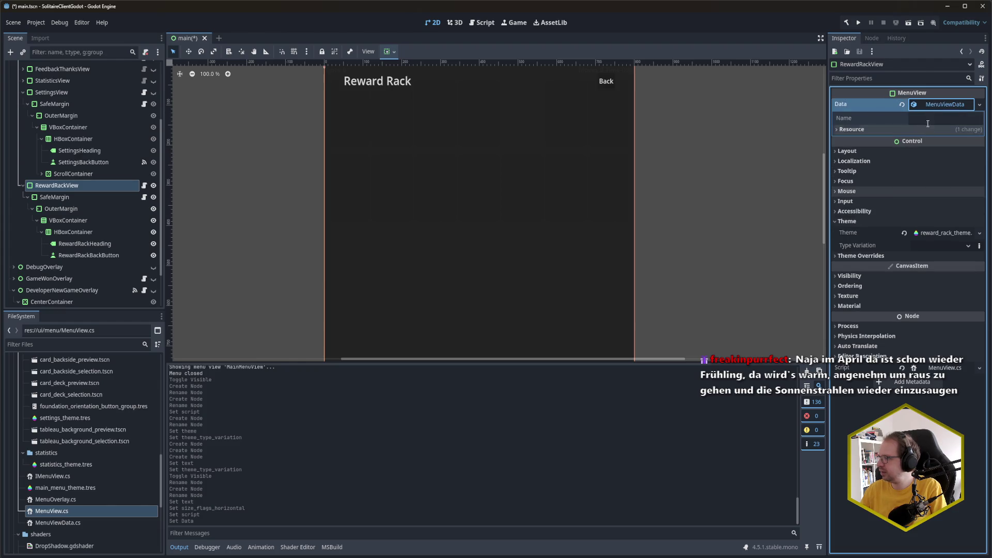
click(933, 118)
text(rewardRack)
key(ctrl+s)
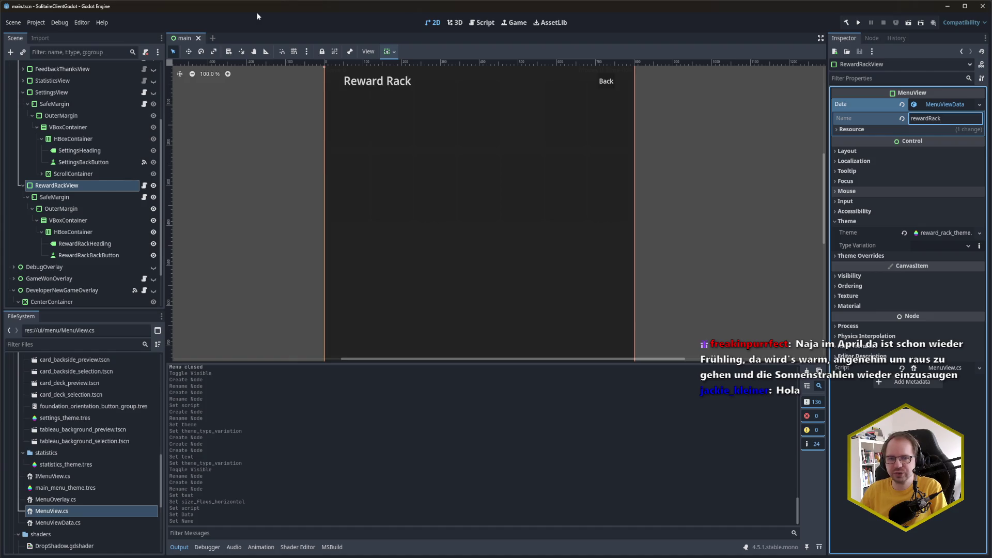
click(77, 185)
key(ctrl+s)
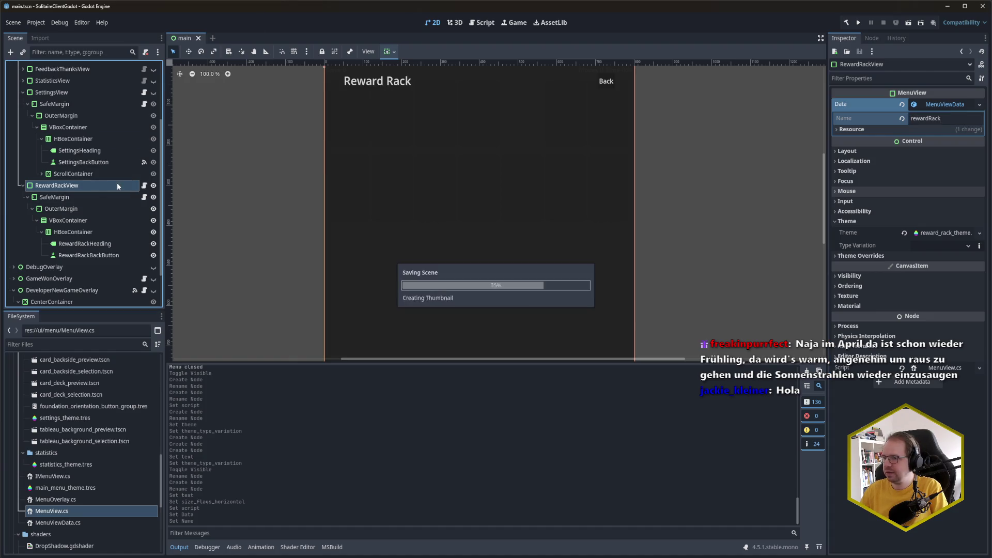
mouse_move(67, 557)
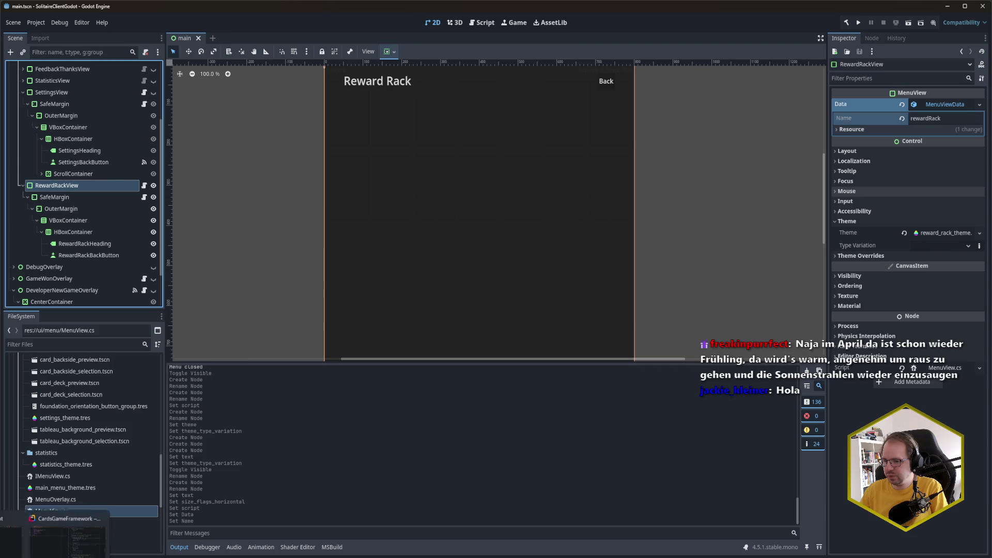
click(67, 527)
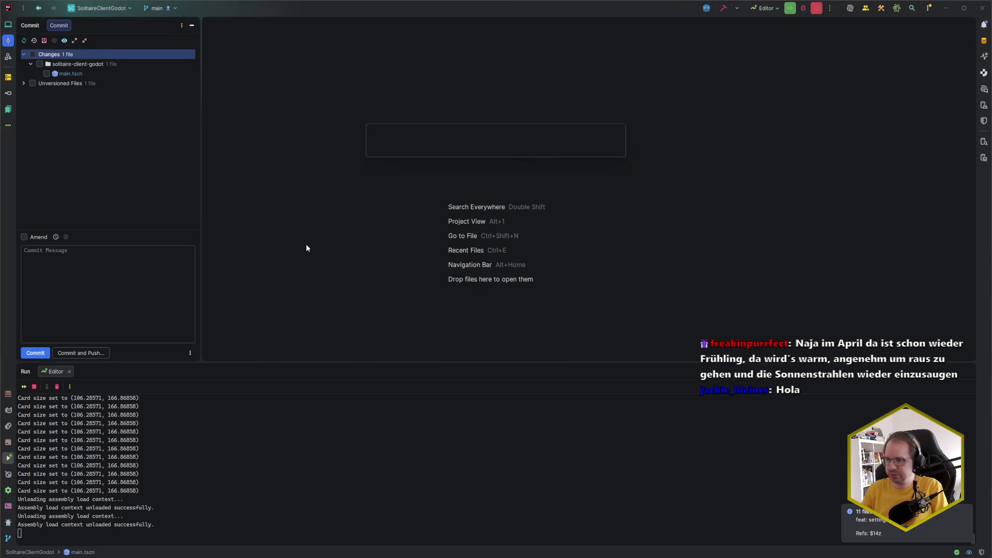
Open MenuOverlay.cs and locate the spot after the feedback handlers
key(ctrl+n)
text(Men)
key(Return)
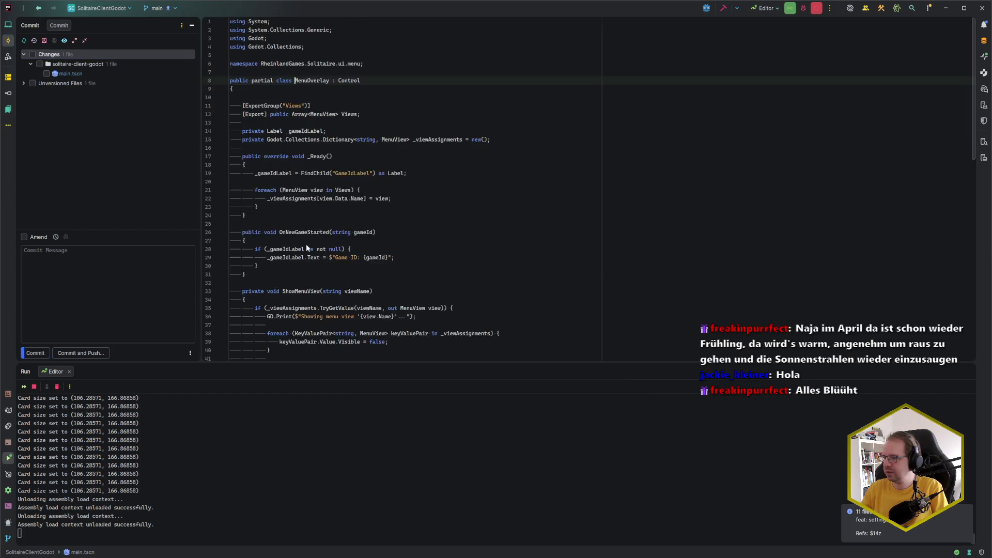
key(ctrl+End)
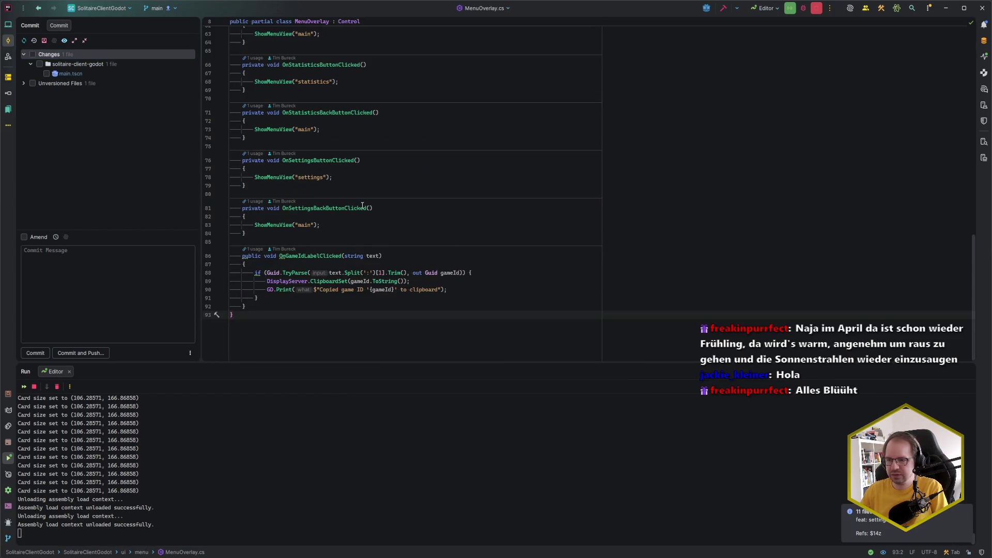
click(295, 240)
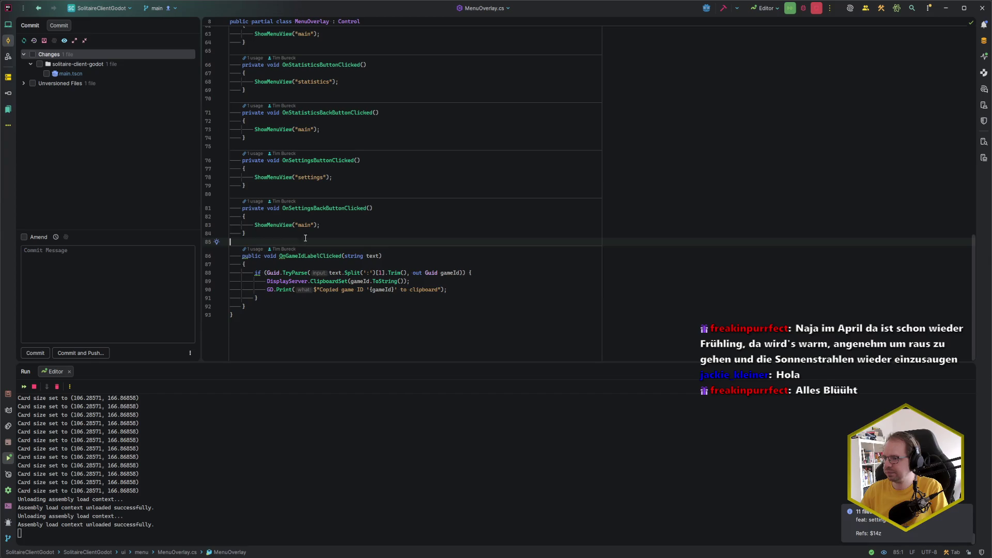
scroll(300, 238, up, 2)
key(Left)
scroll(252, 227, up, 1)
shift+click(251, 214)
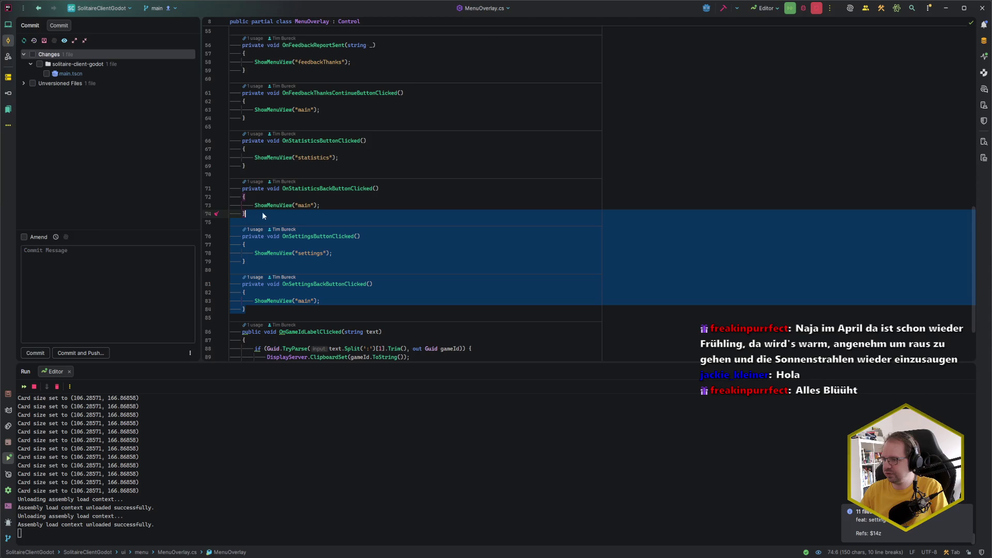
key(BackSpace)
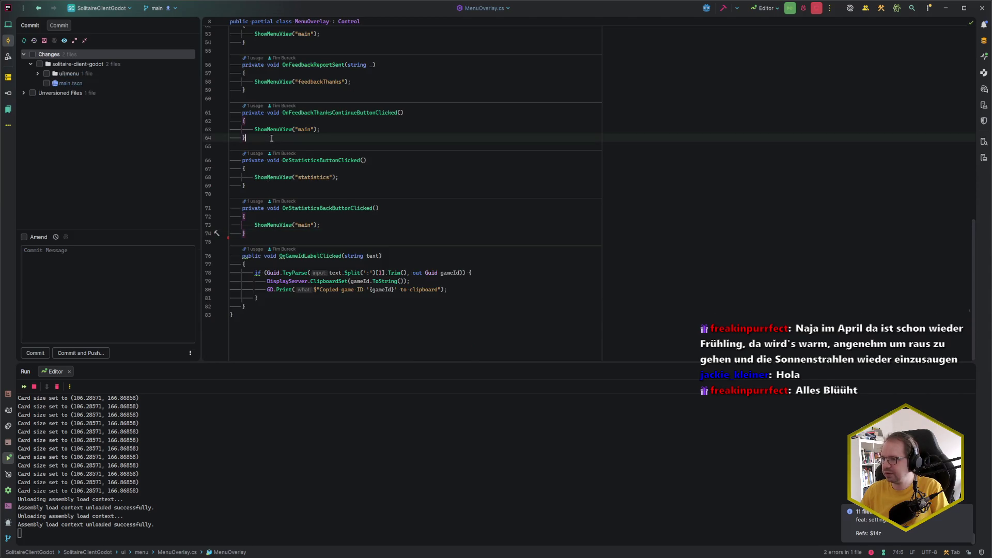
key(ctrl+z)
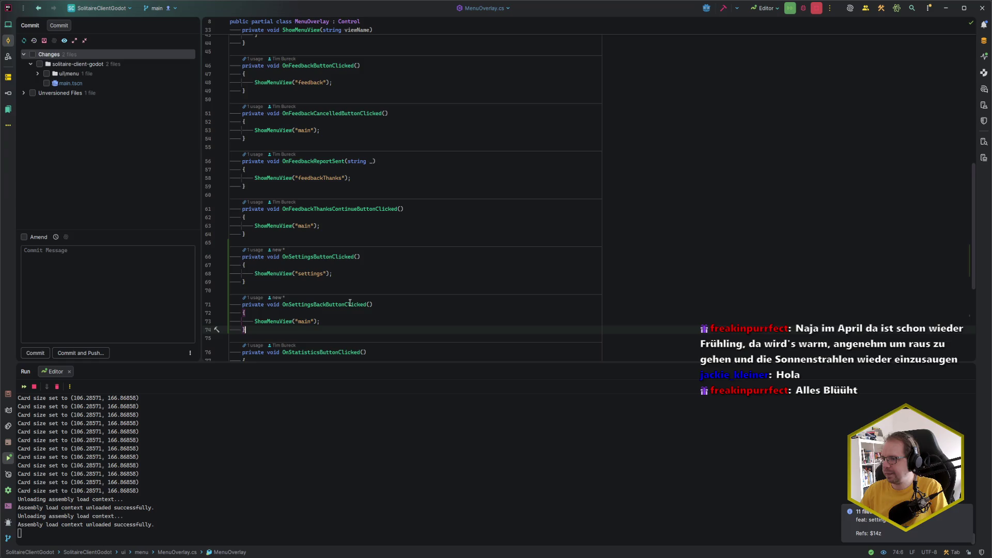
scroll(331, 294, up, 5)
scroll(315, 284, up, 3)
scroll(317, 282, down, 9)
Add an OnRewardRackButtonClicked handler calling ShowMenuView("rewardRack")
click(265, 181)
key(Return)
key(Return)
text(private void OnRewqa)
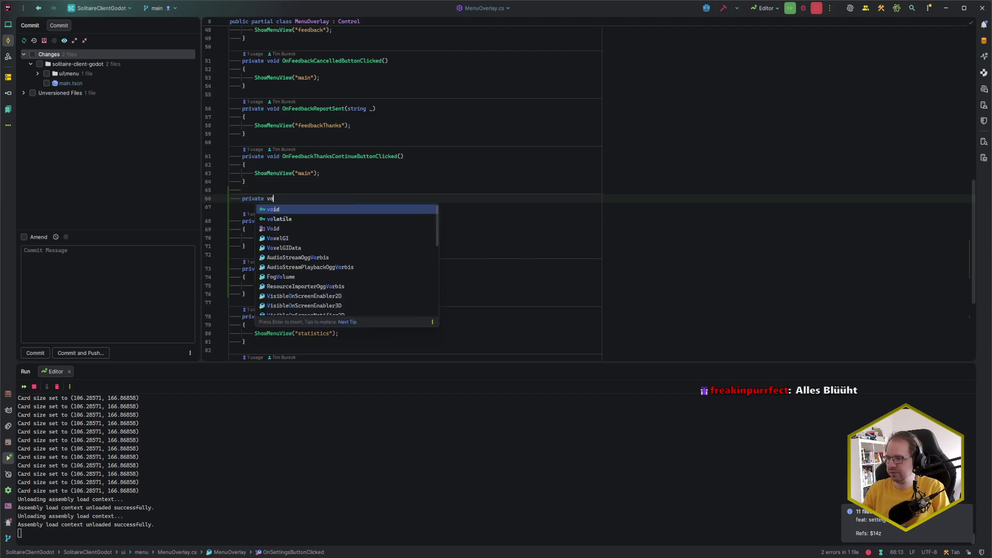
key(BackSpace)
key(BackSpace)
text(a)
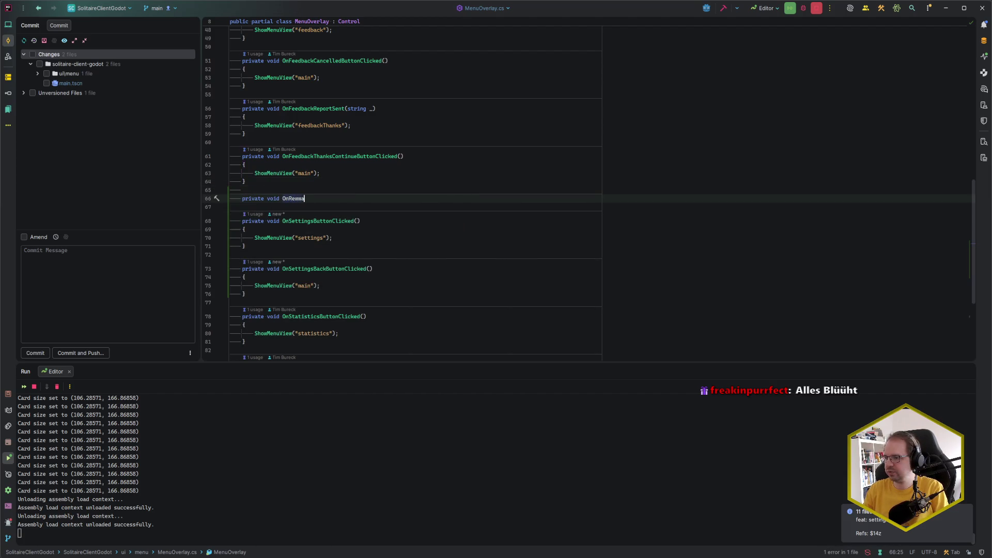
text(rdRackButtonClicked() {)
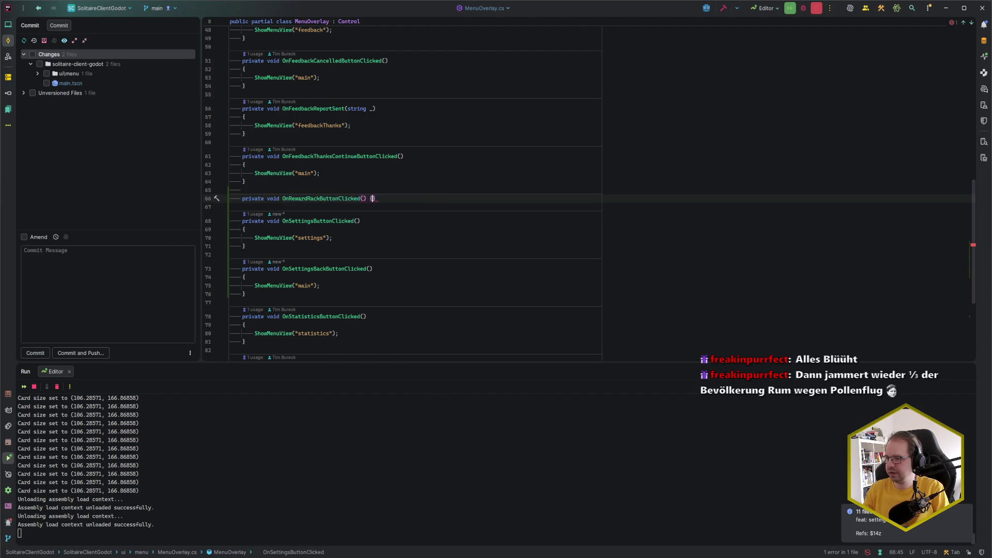
key(ctrl+shift+Return)
key(Tab)
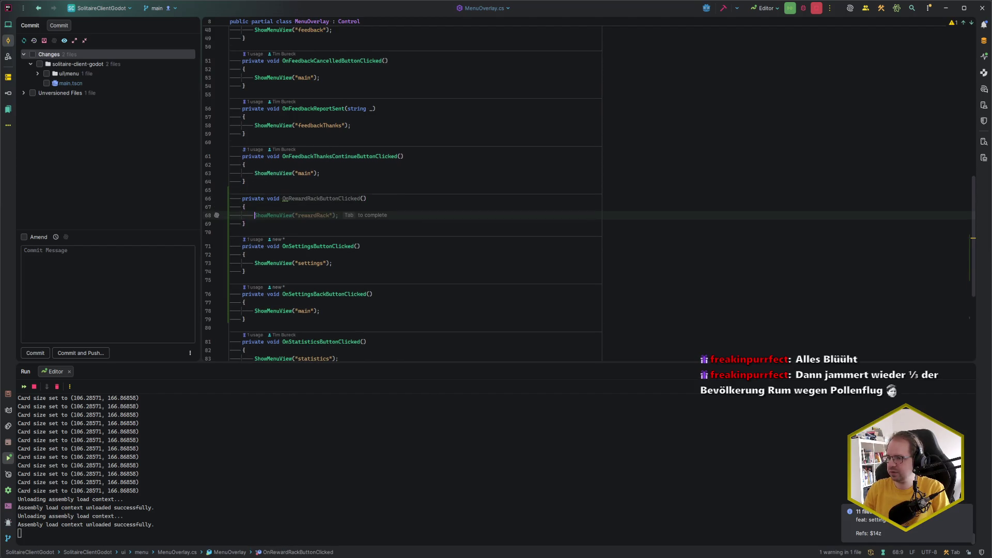
key(Down)
Add an OnRewardRackBackButtonClicked handler calling ShowMenuView("main"), then return to Godot
key(Return)
key(Return)
text(p)
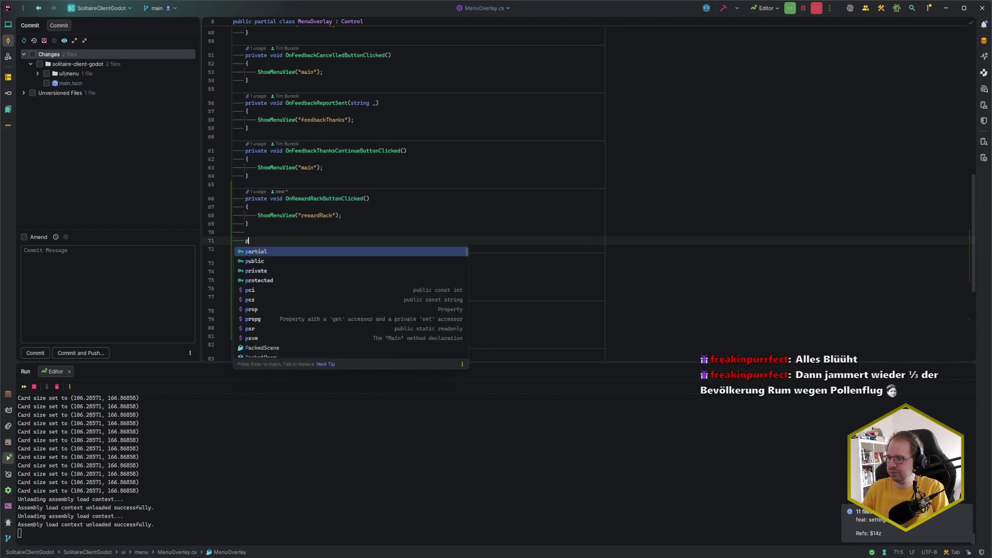
text(rivate void OnRewardRackBackButtonClicked() {)
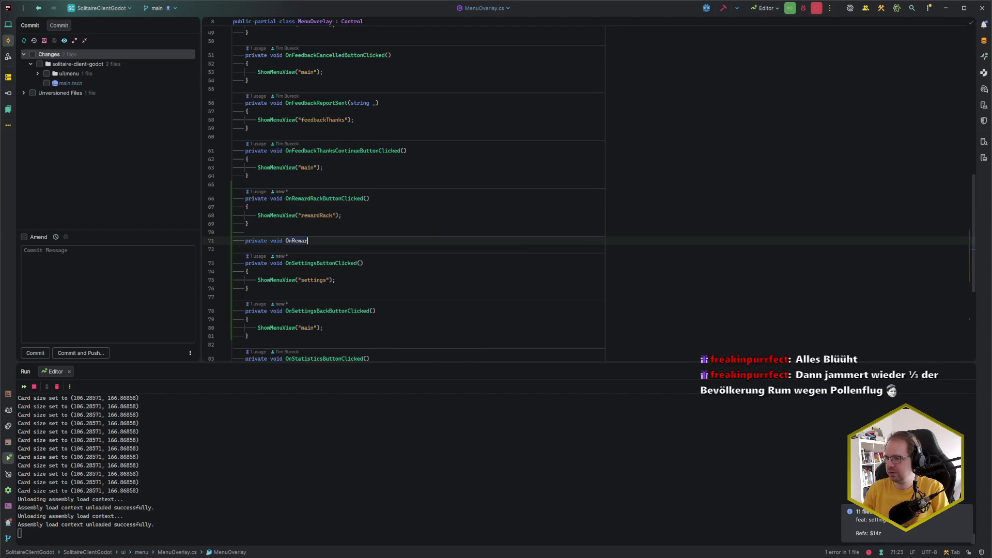
key(Return)
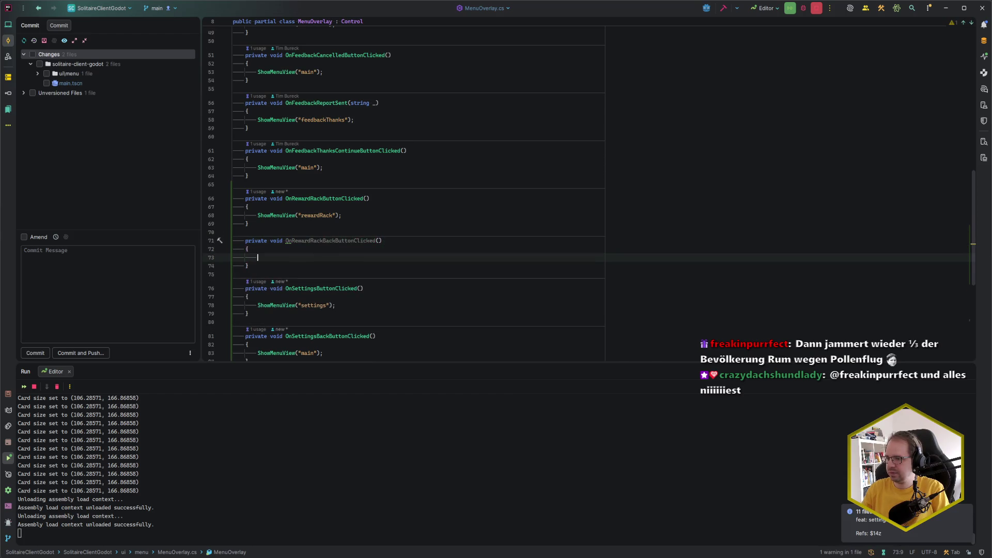
text(ShowMenuView("main");)
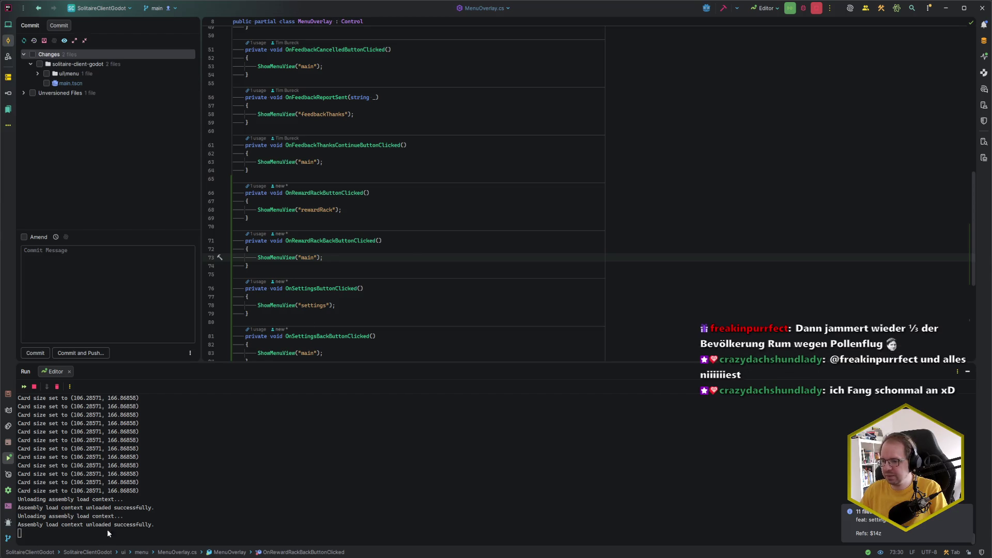
mouse_move(94, 556)
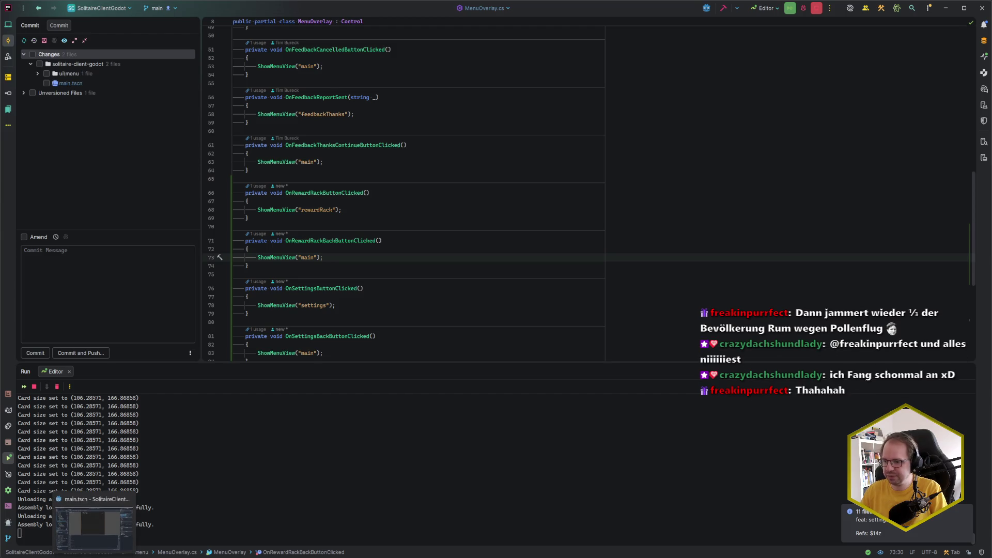
click(94, 527)
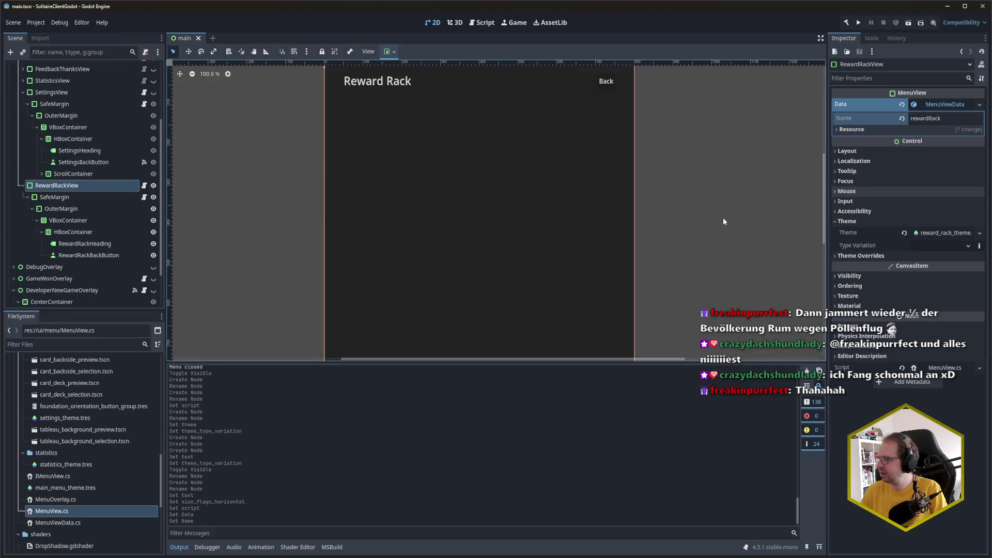
click(878, 38)
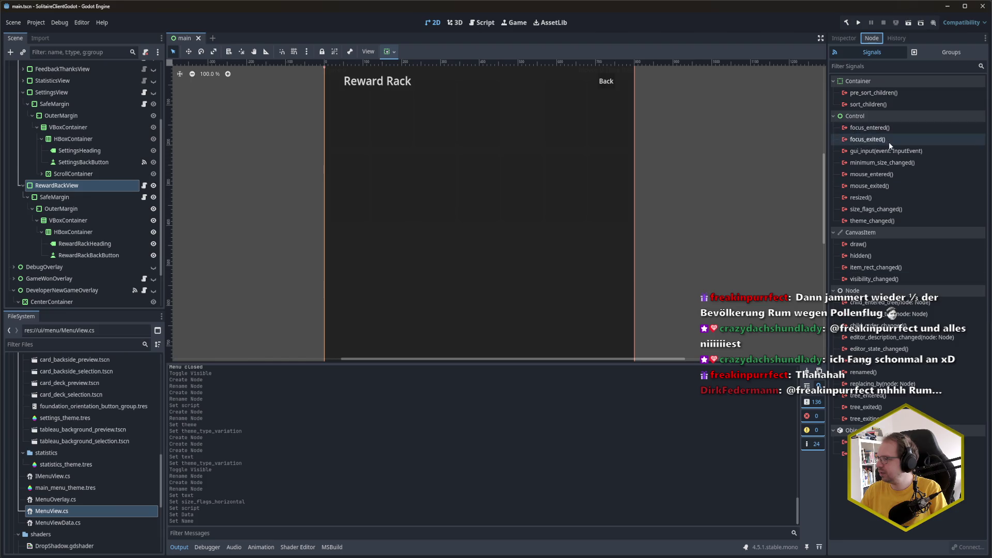
mouse_move(890, 154)
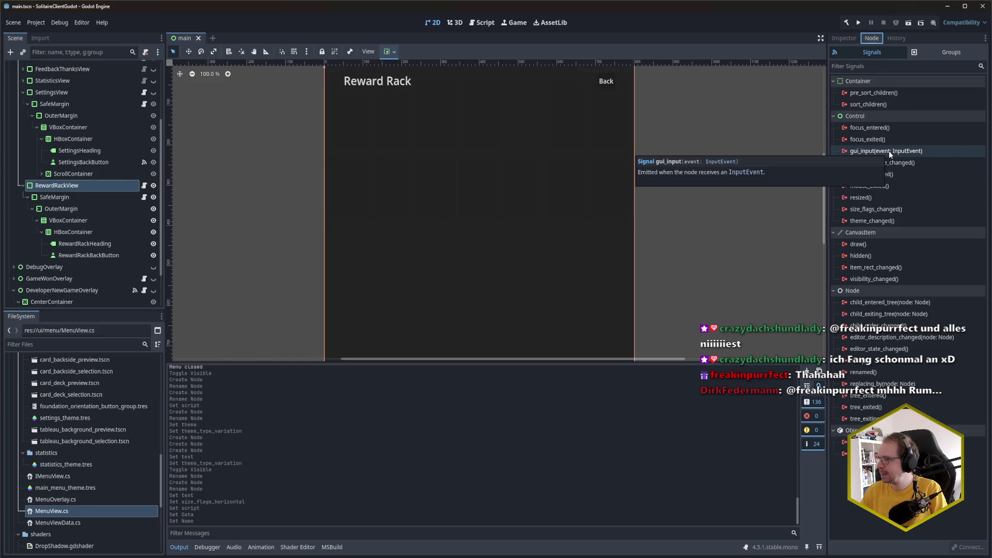
click(852, 39)
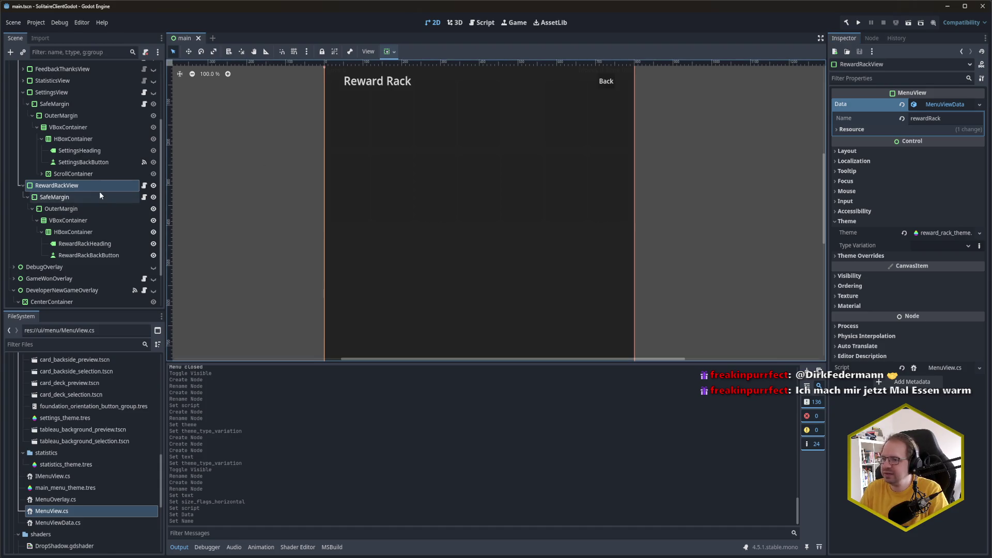
click(77, 221)
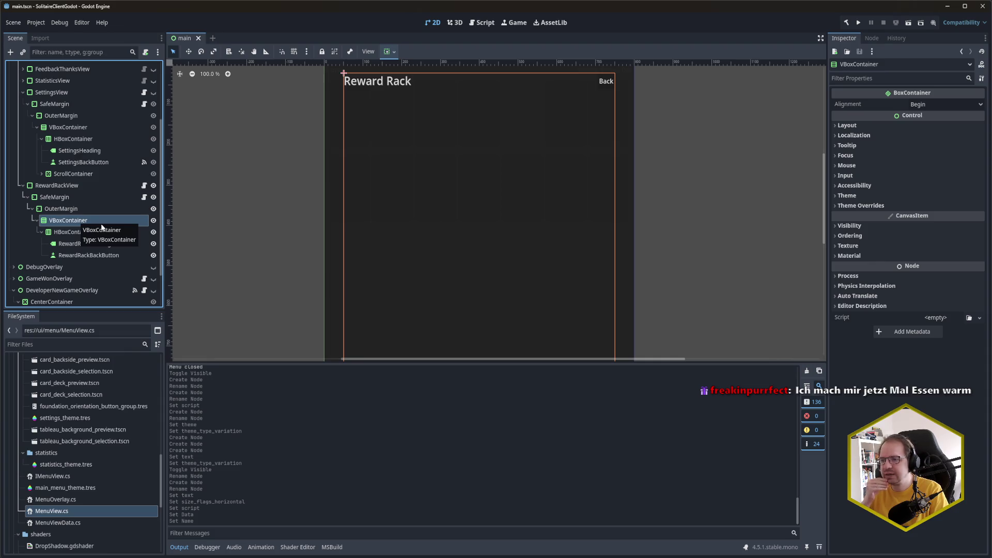
Create a TabContainer child under the Reward Rack view's VBoxContainer
key(ctrl+a)
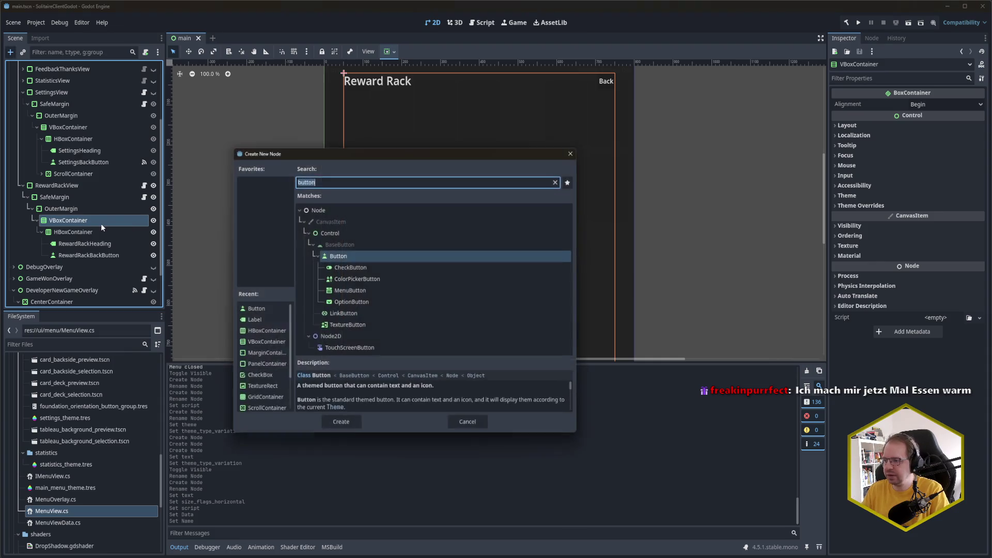
text(tabcon)
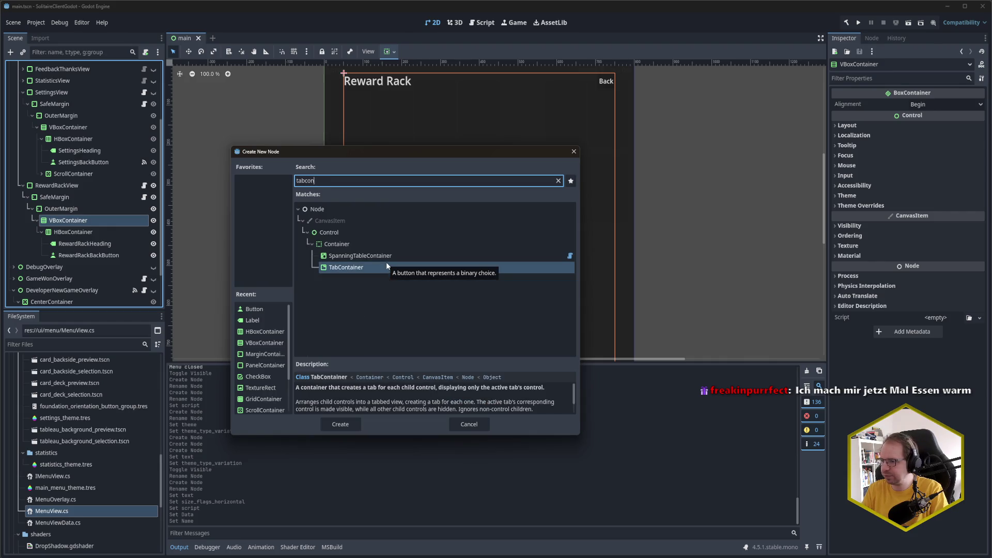
click(386, 268)
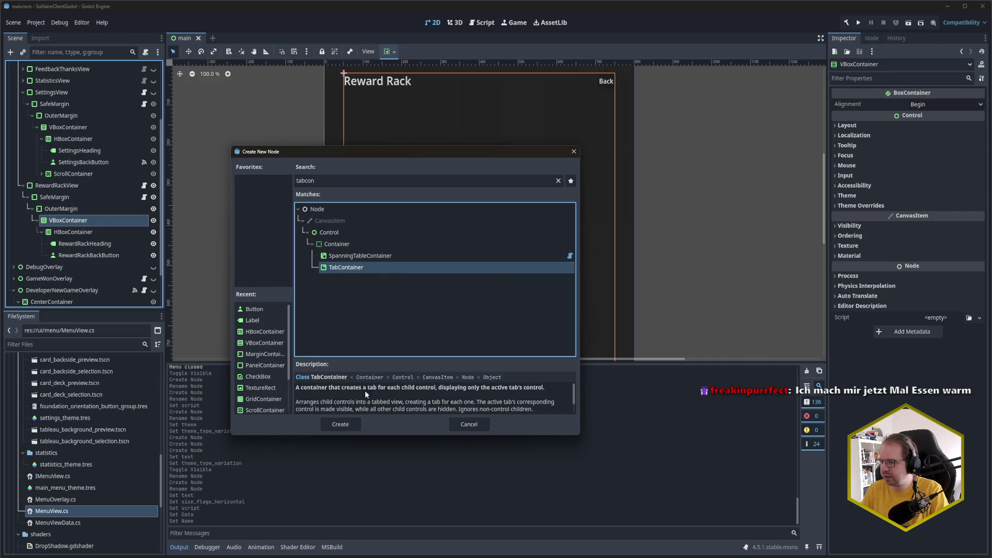
click(351, 422)
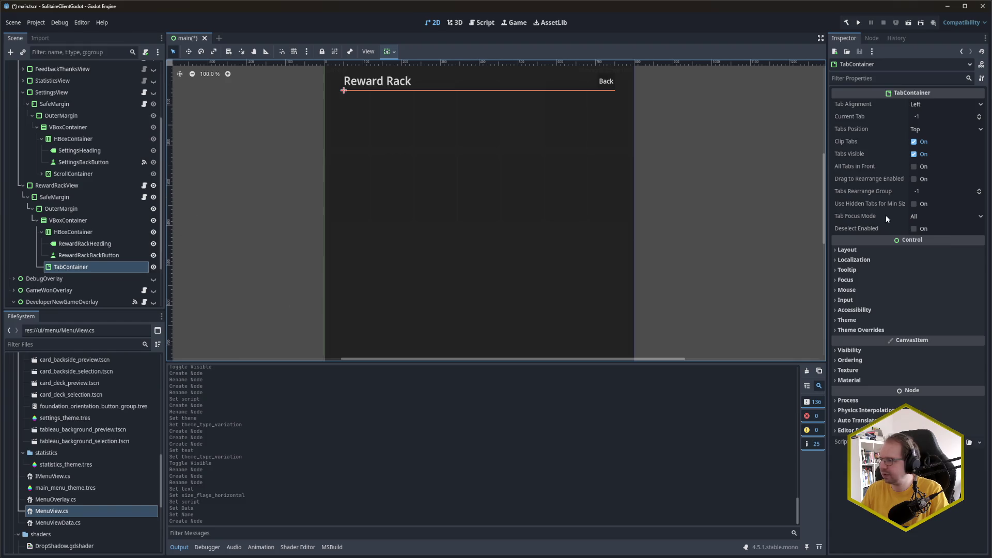
Tick Container Sizing > Vertical Expand on the TabContainer and save main.tscn
click(880, 250)
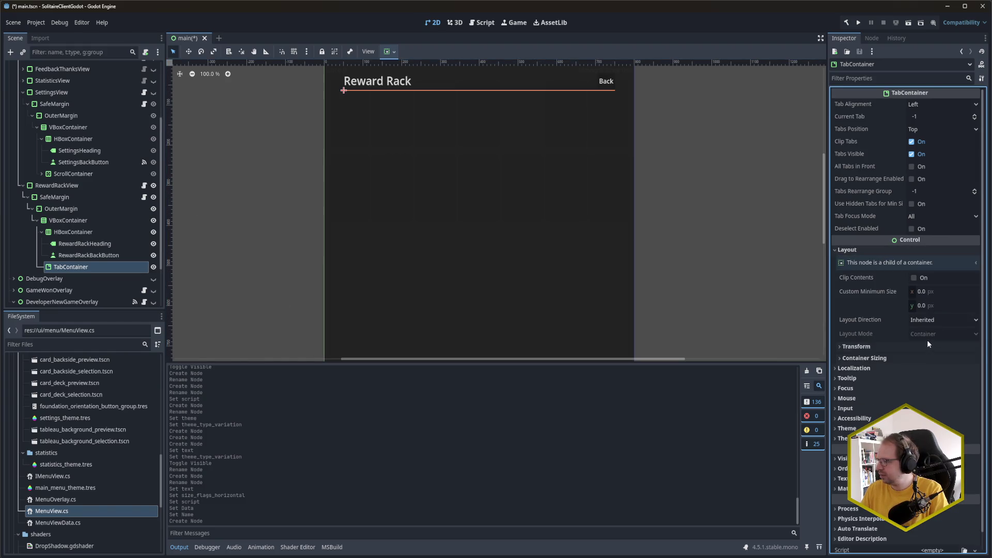
click(922, 356)
click(935, 399)
key(ctrl+s)
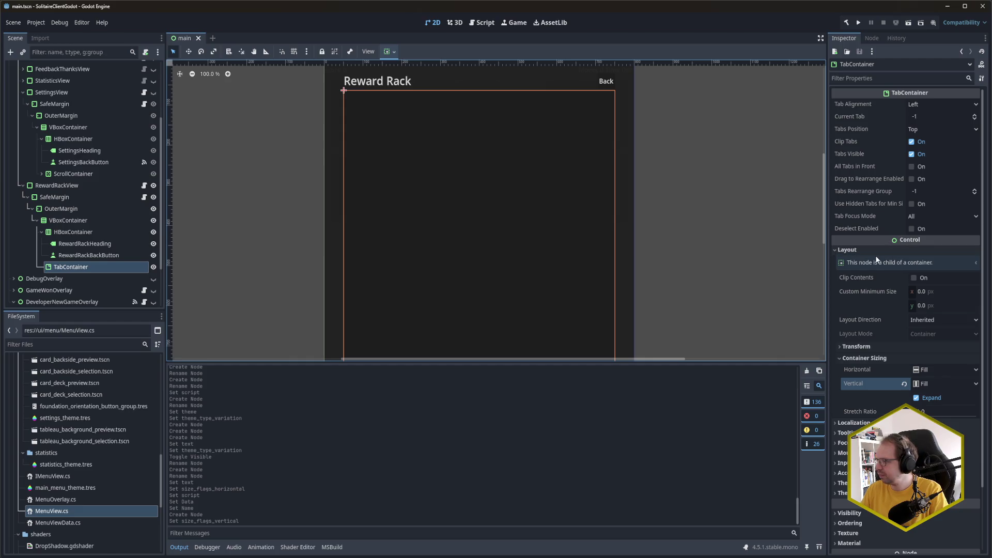
click(857, 250)
click(857, 250)
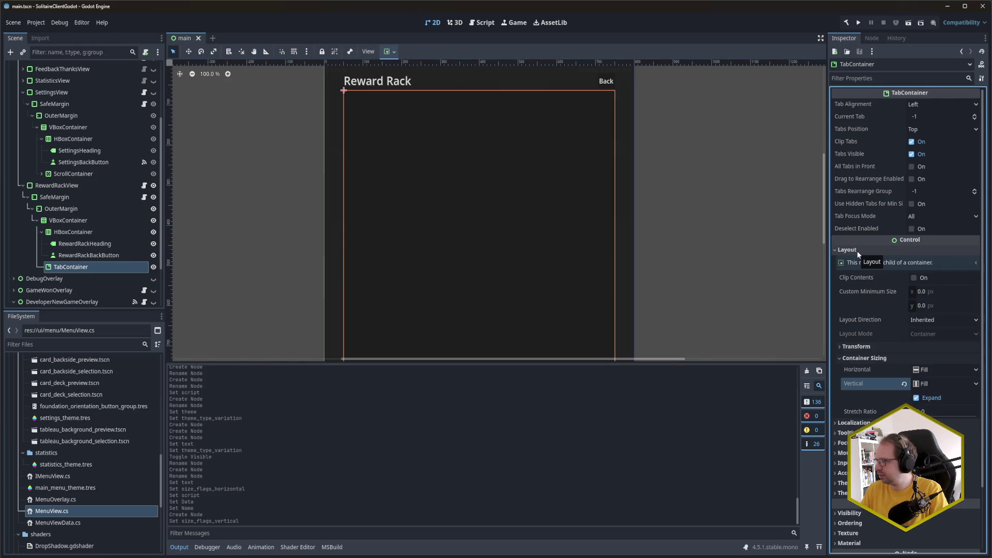
click(898, 253)
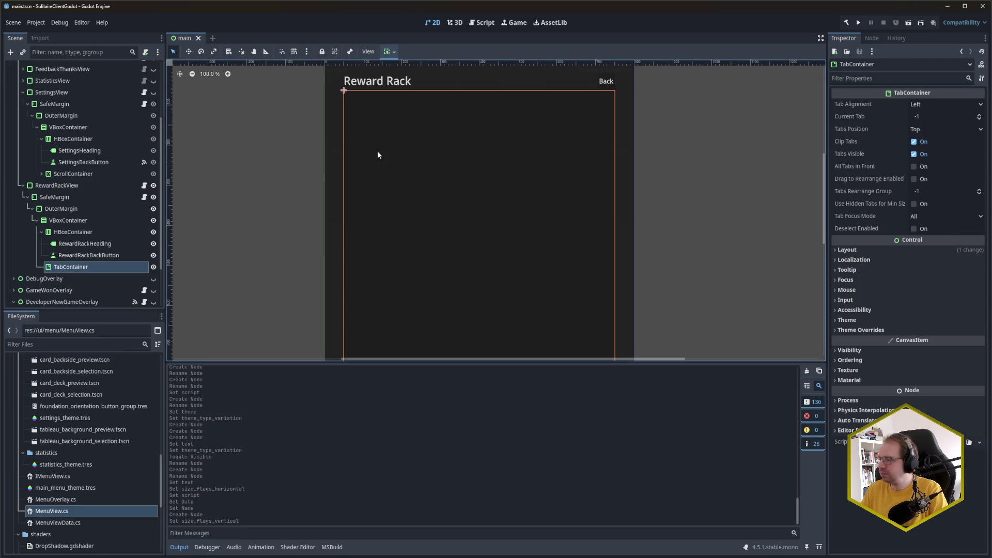
Compare the TabBar and TabContainer node types in Create New Node, then cancel
click(101, 262)
key(ctrl+a)
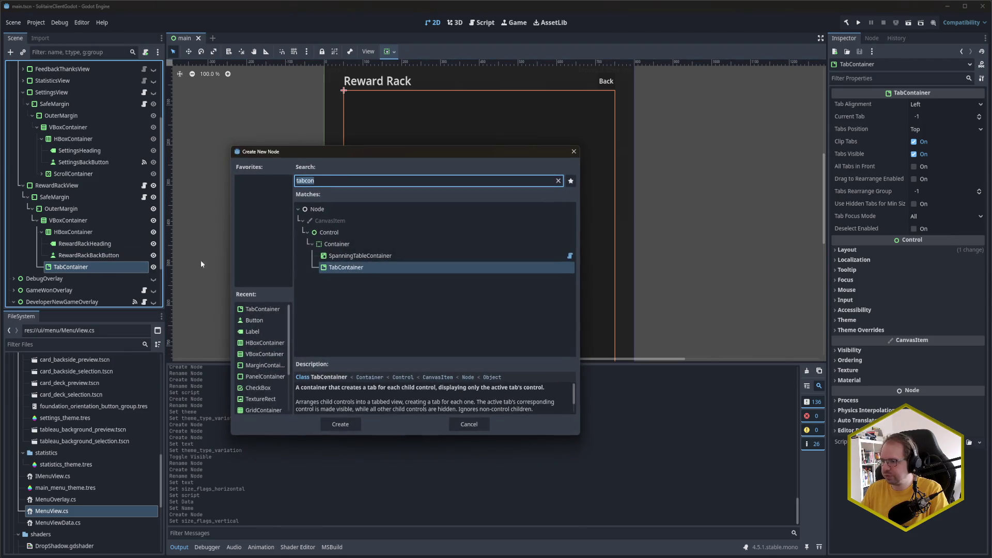
text(tab)
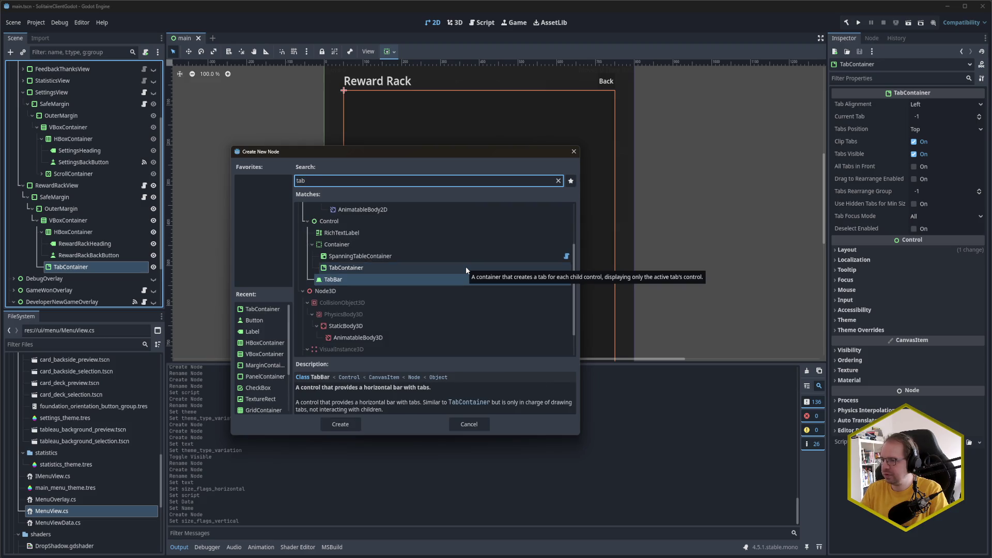
click(454, 282)
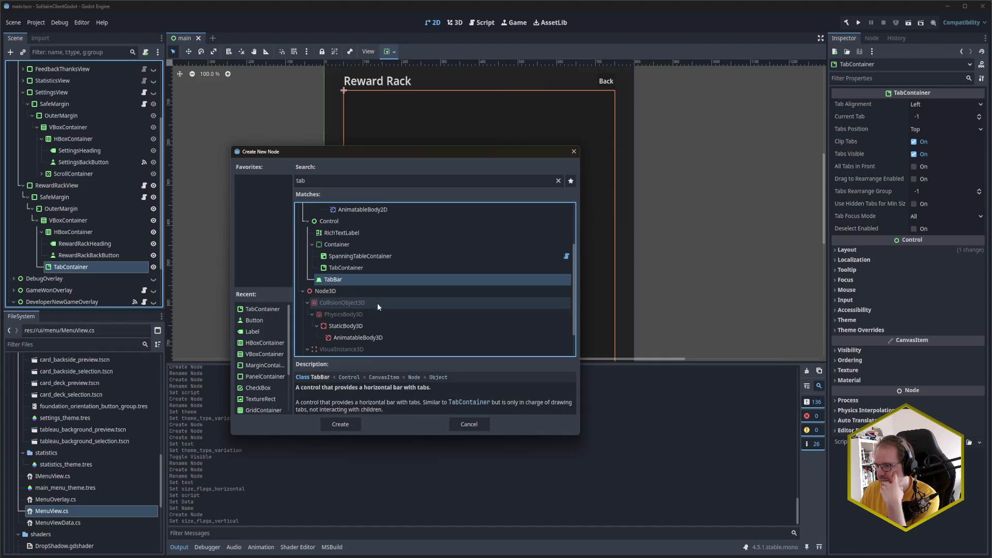
click(356, 268)
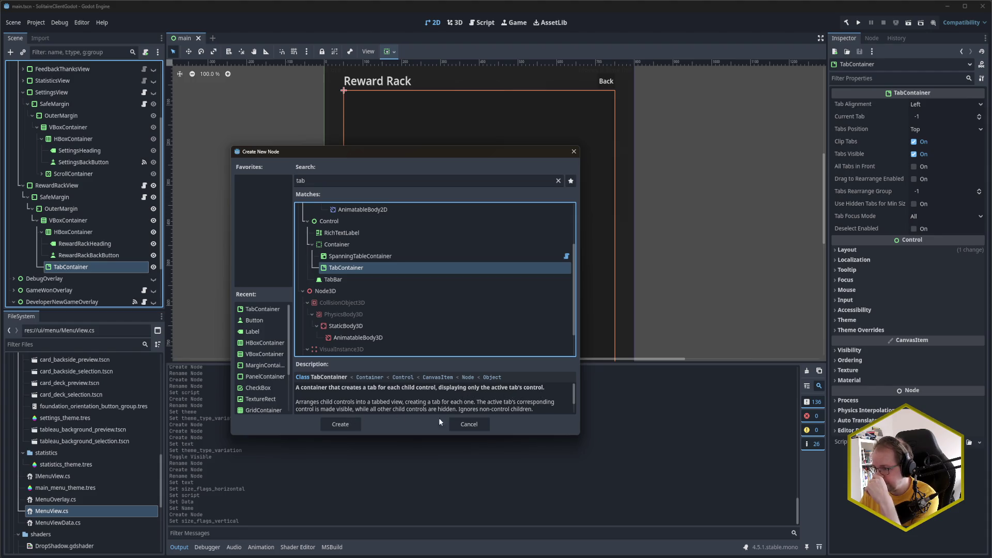
click(470, 425)
Add a VBoxContainer child under the TabContainer
click(70, 269)
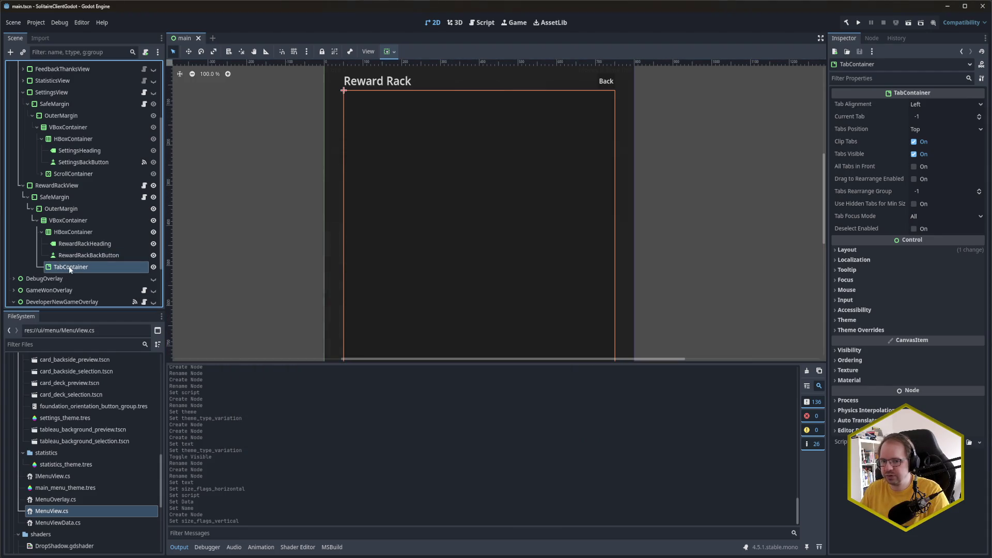
key(ctrl+a)
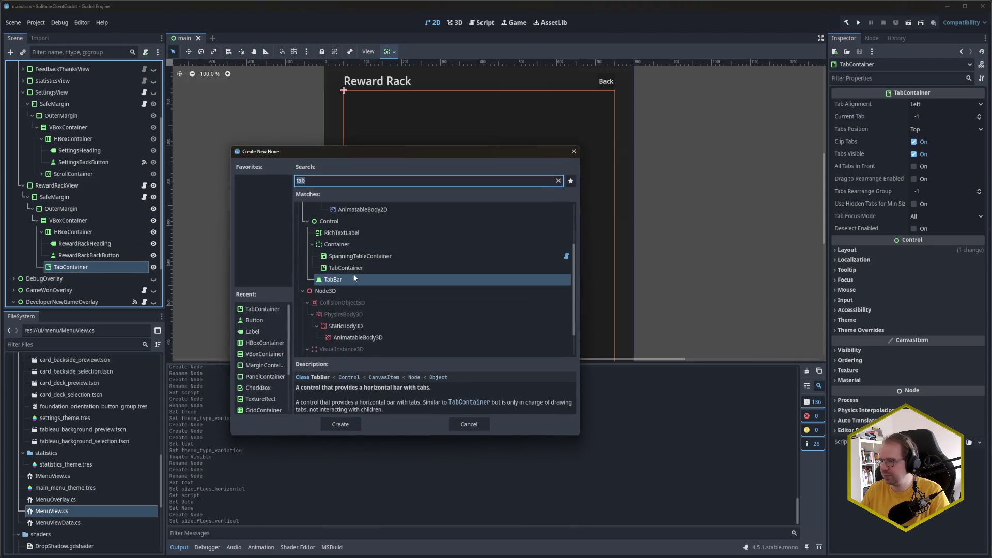
text(vbox)
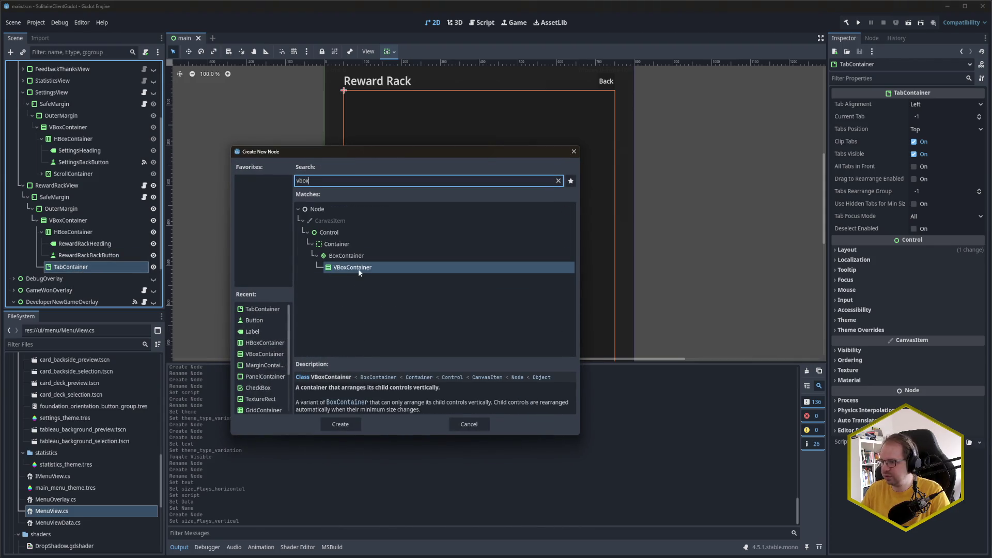
click(340, 424)
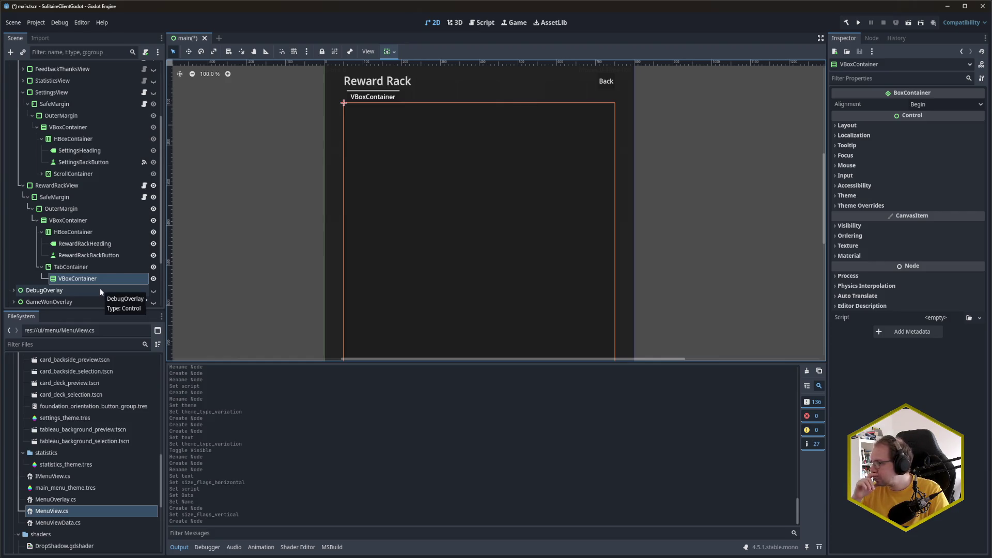
click(73, 266)
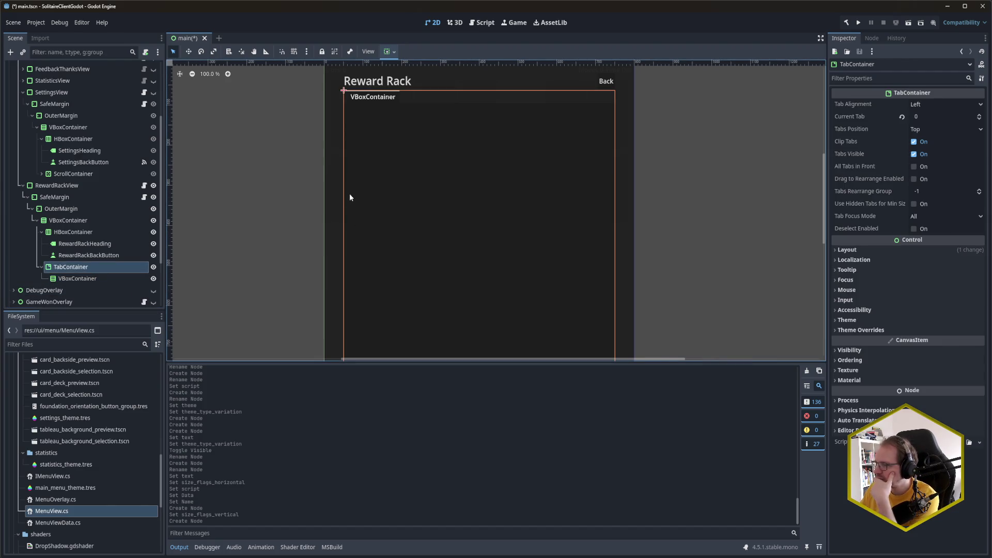
click(73, 281)
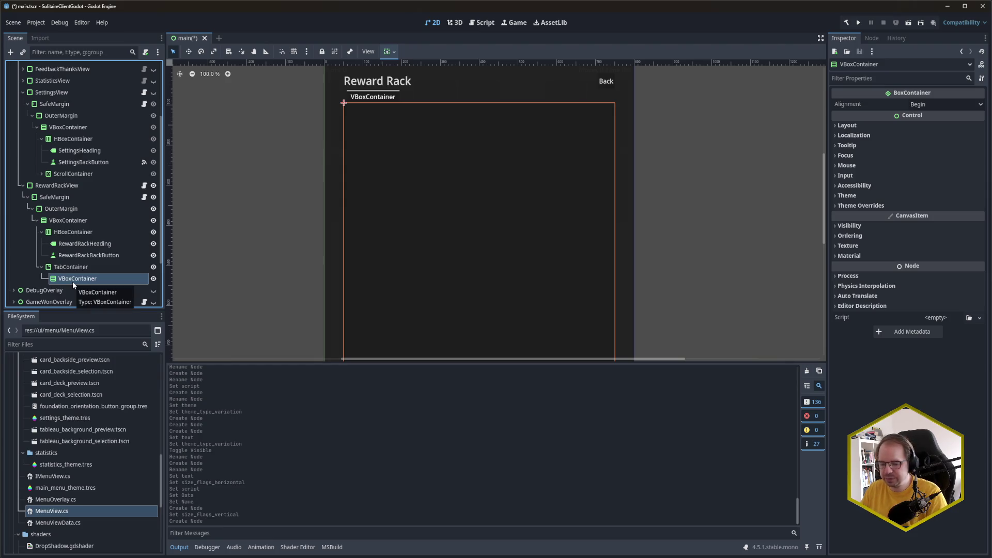
click(72, 281)
text(Test)
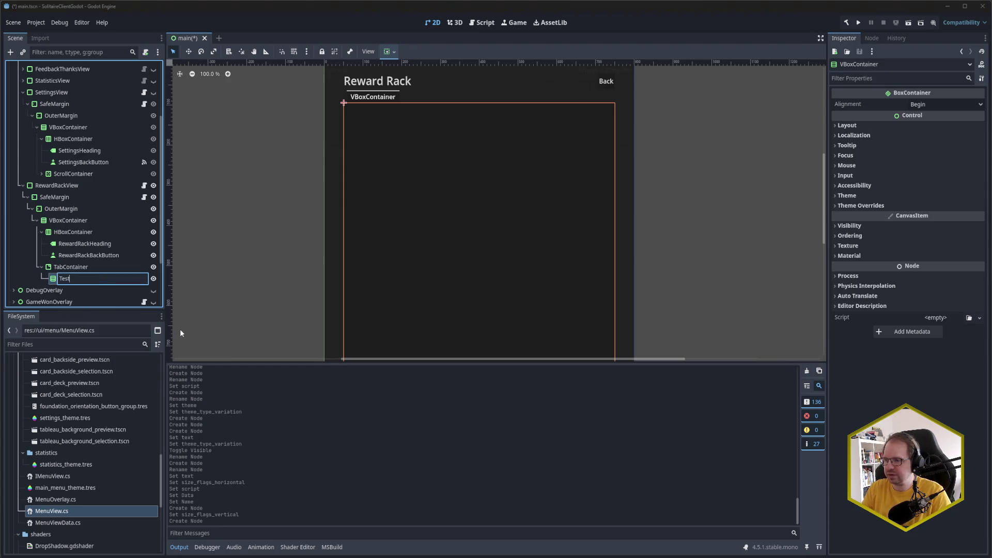
key(Return)
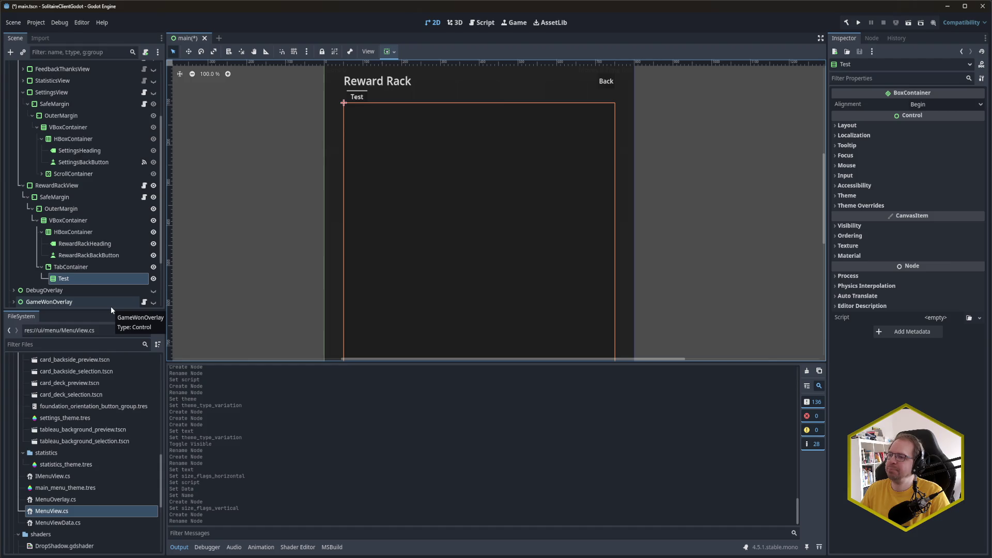
click(91, 270)
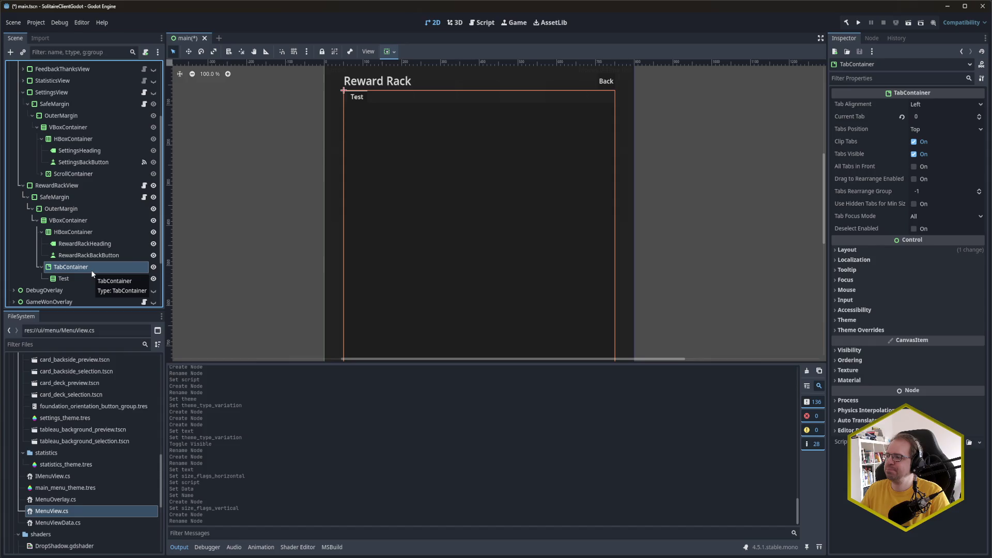
click(91, 278)
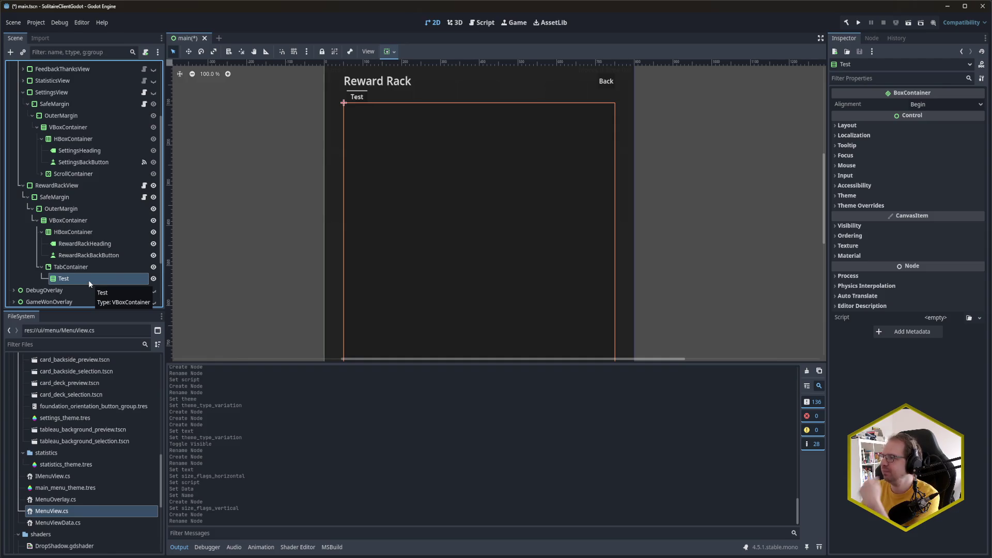
click(88, 269)
click(88, 280)
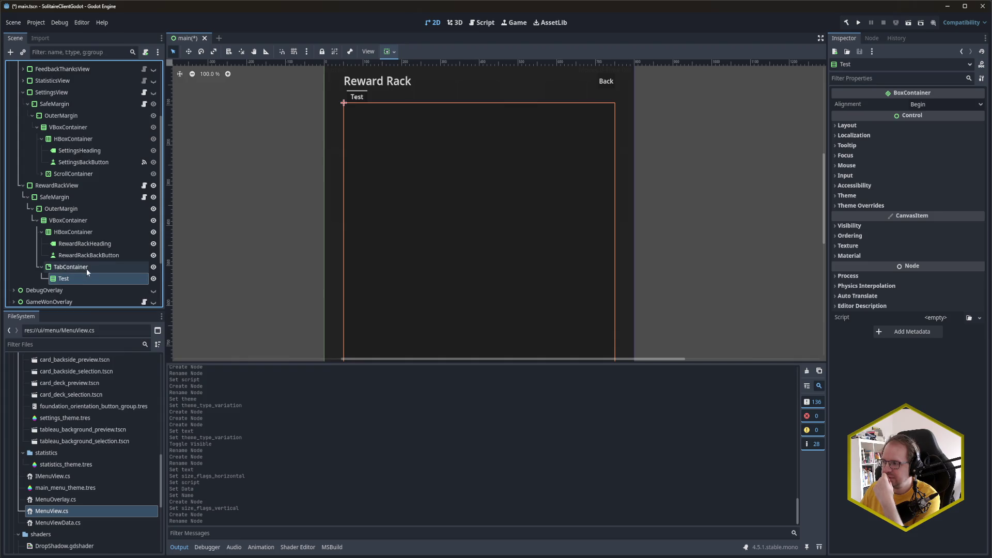
click(85, 268)
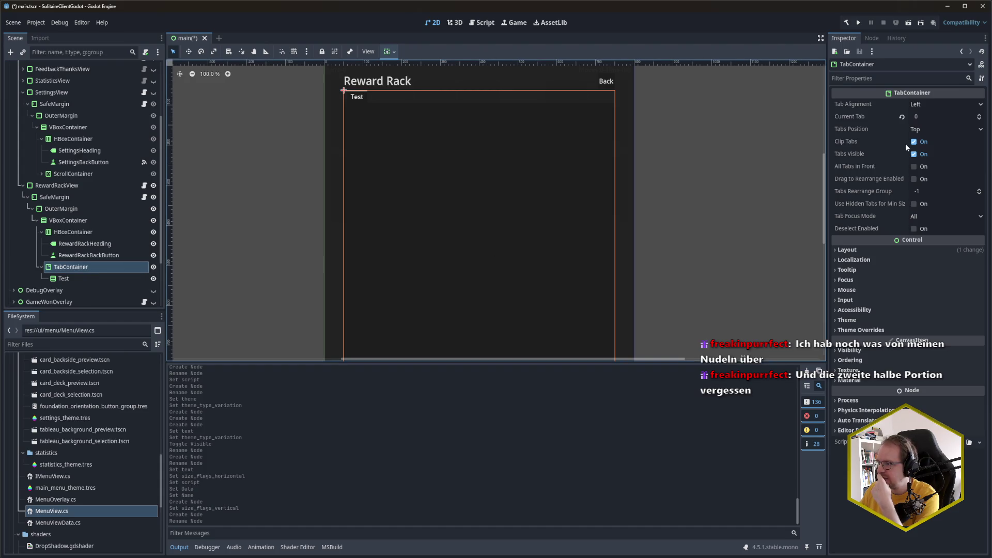
mouse_move(854, 203)
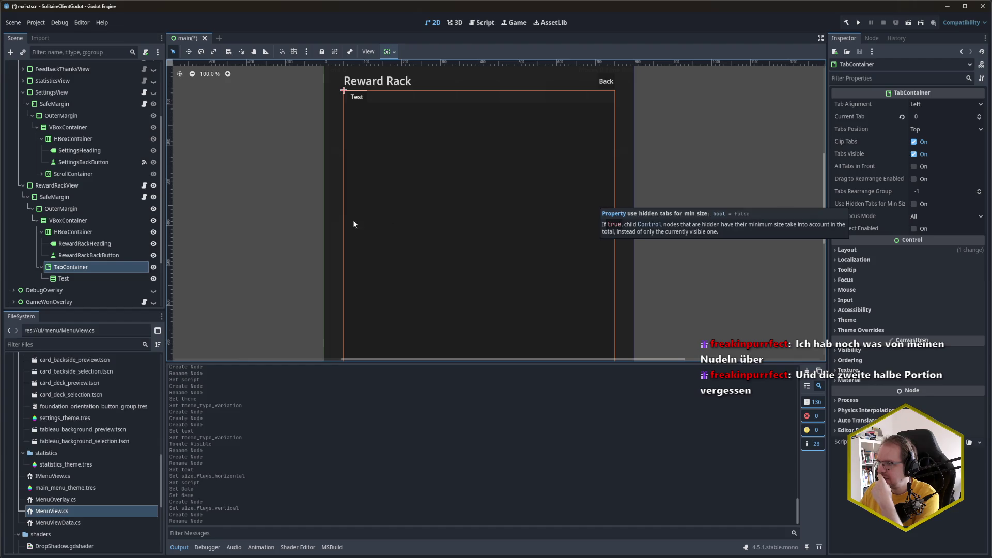
click(85, 281)
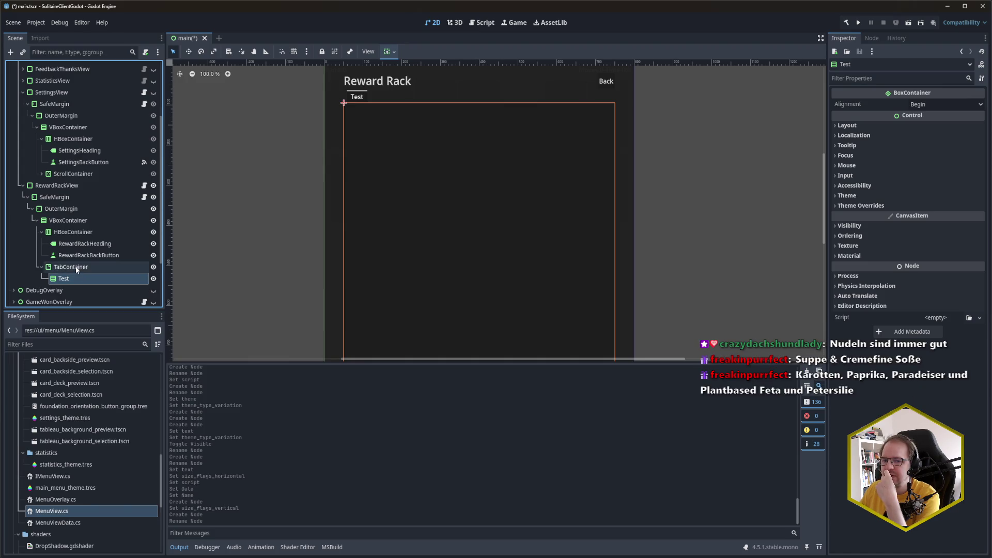
click(76, 269)
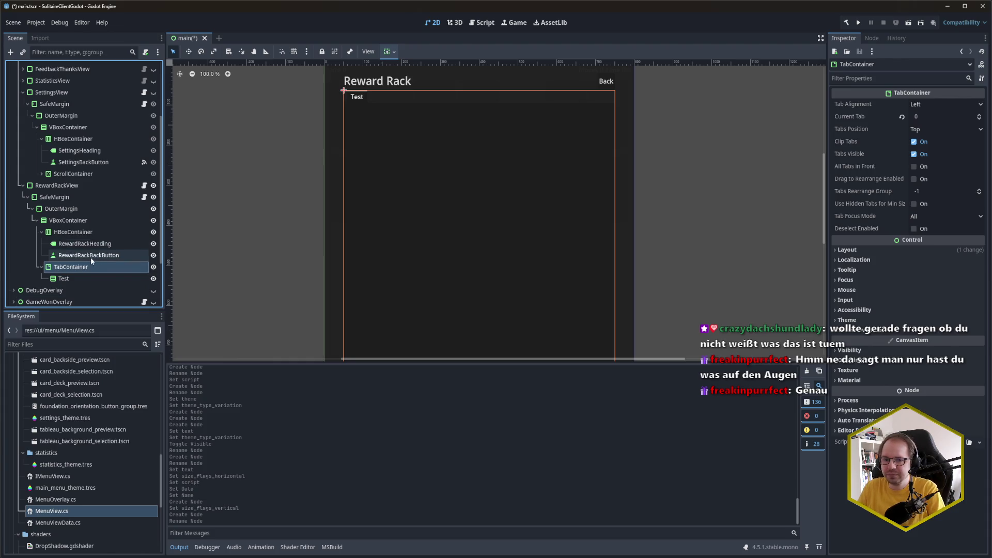
scroll(97, 262, down, 2)
Rename the Test tab page to 'Card Decks', then bring up the Godot docs in the browser
click(82, 216)
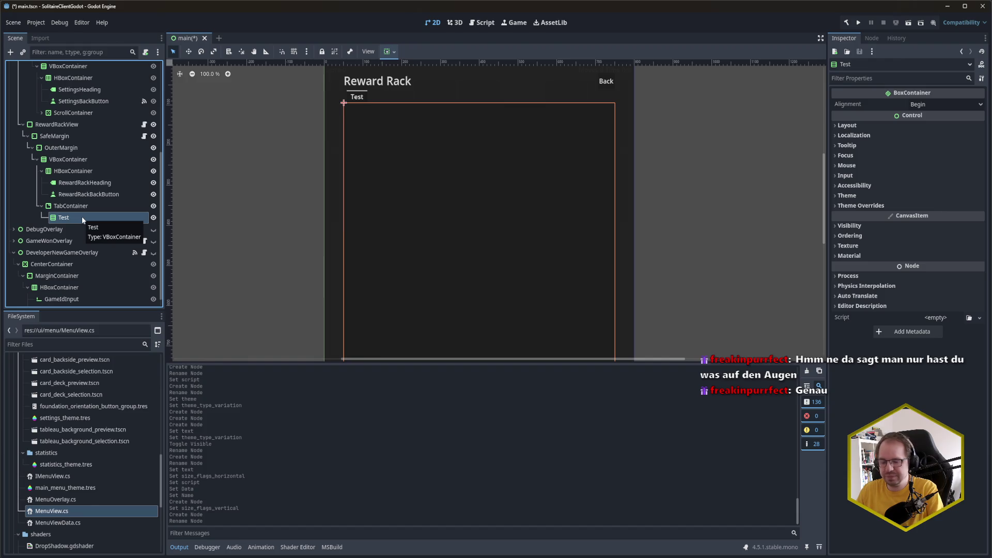
double_click(83, 217)
text(CardView)
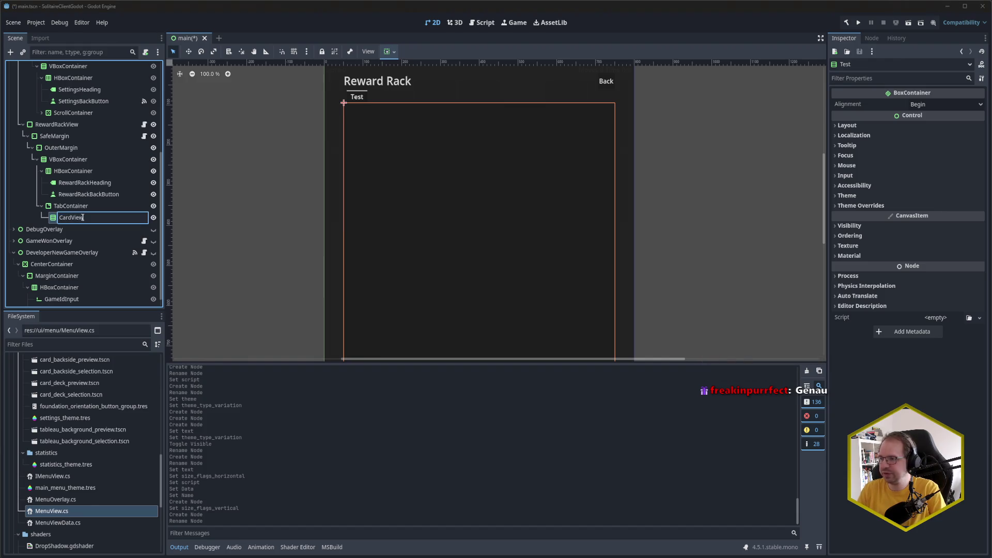
key(Return)
double_click(83, 217)
key(BackSpace)
key(BackSpace)
key(BackSpace)
text(Deck)
key(Return)
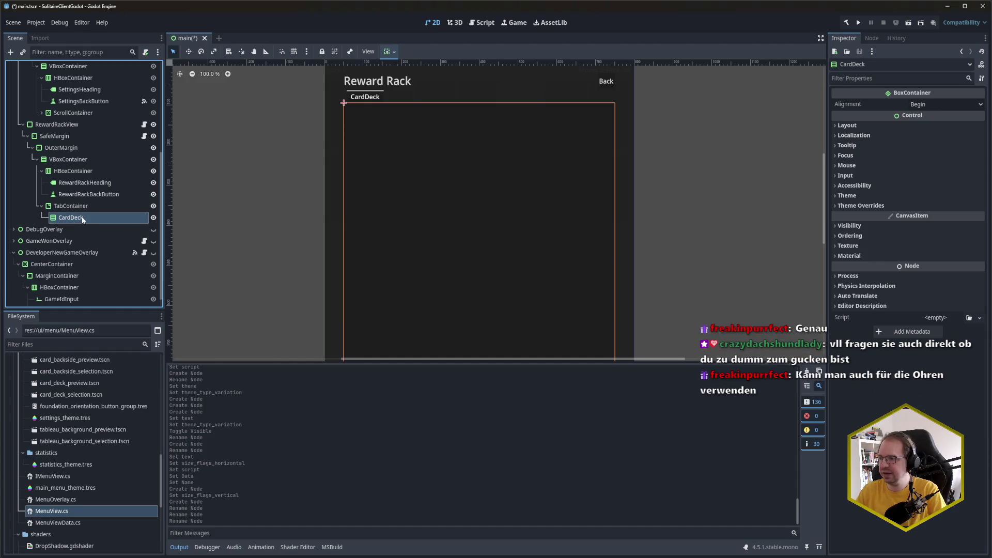
double_click(83, 217)
text(Card Decks)
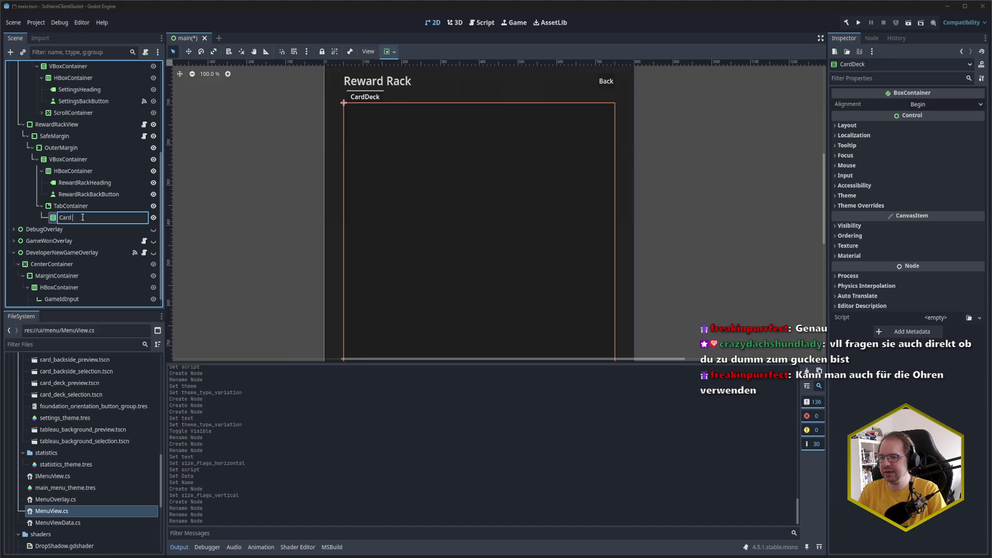
key(Return)
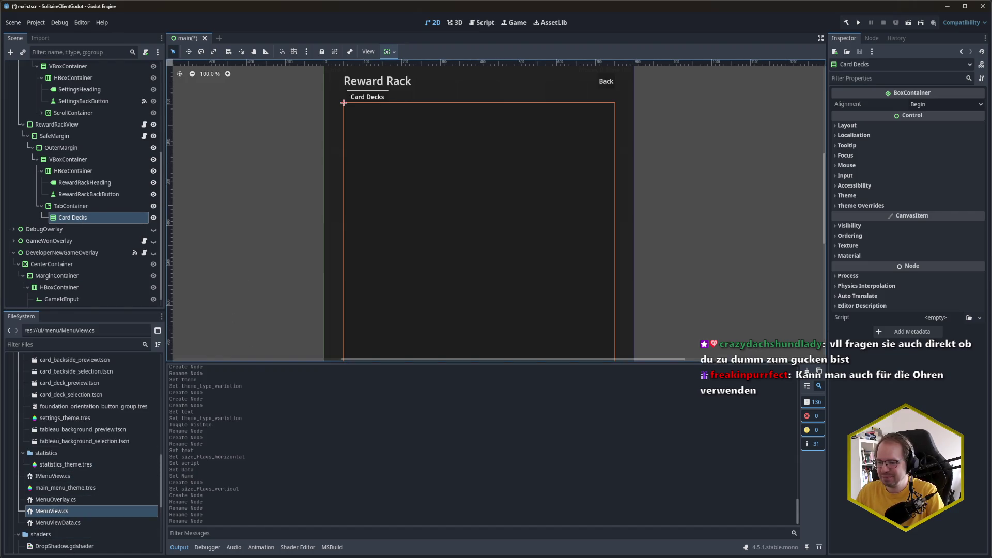
click(59, 527)
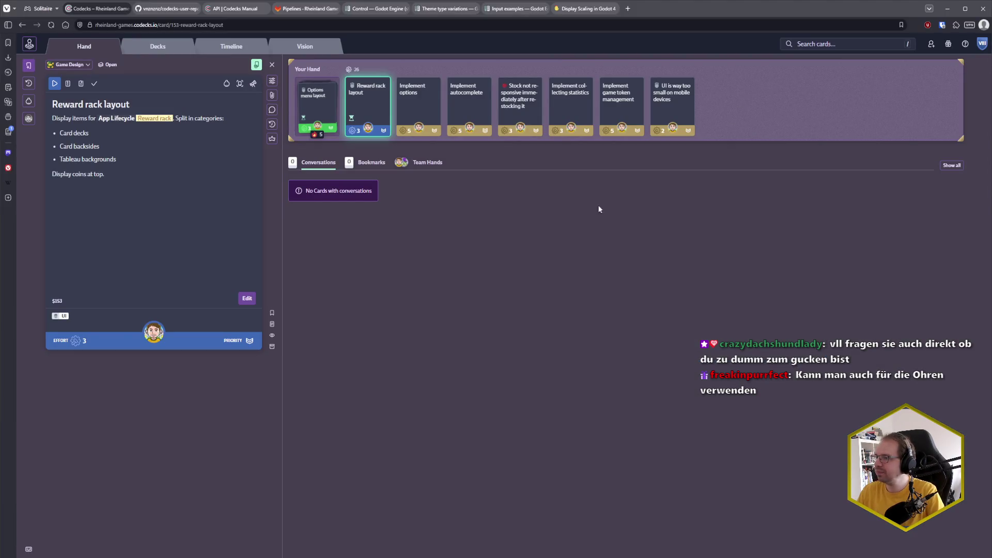
click(517, 8)
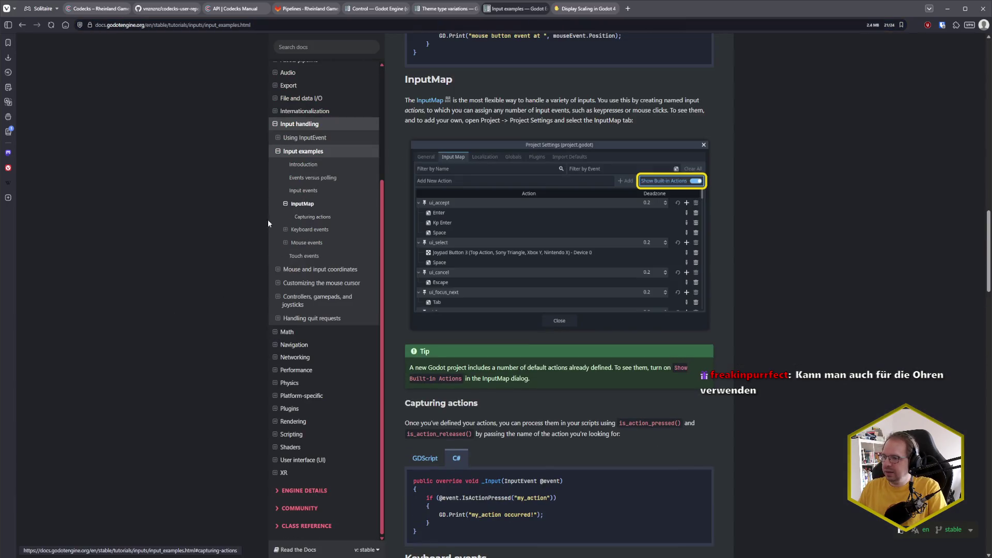
Navigate the docs sidebar to User interface > UI building blocks > Using Containers
click(276, 128)
click(288, 415)
scroll(295, 409, down, 1)
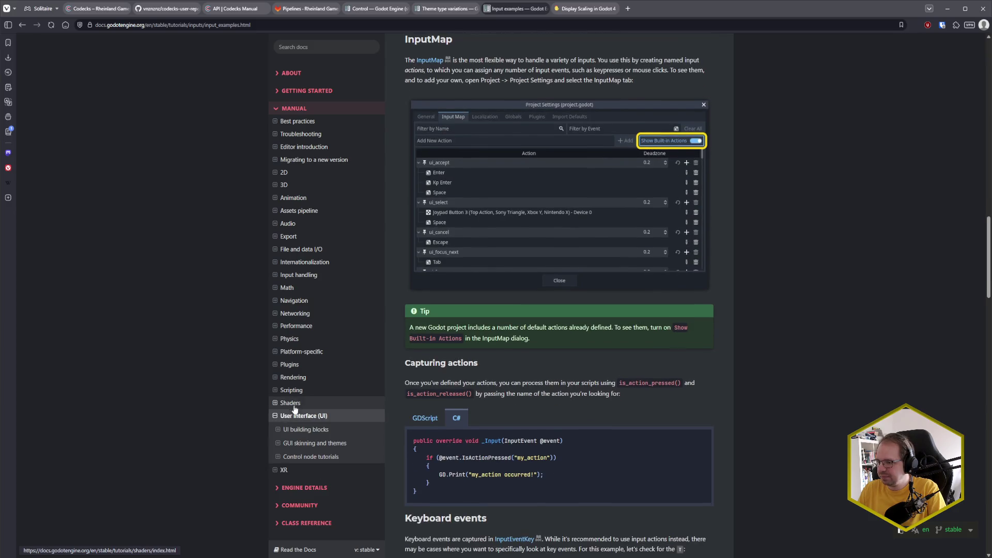
click(278, 458)
click(279, 458)
click(278, 430)
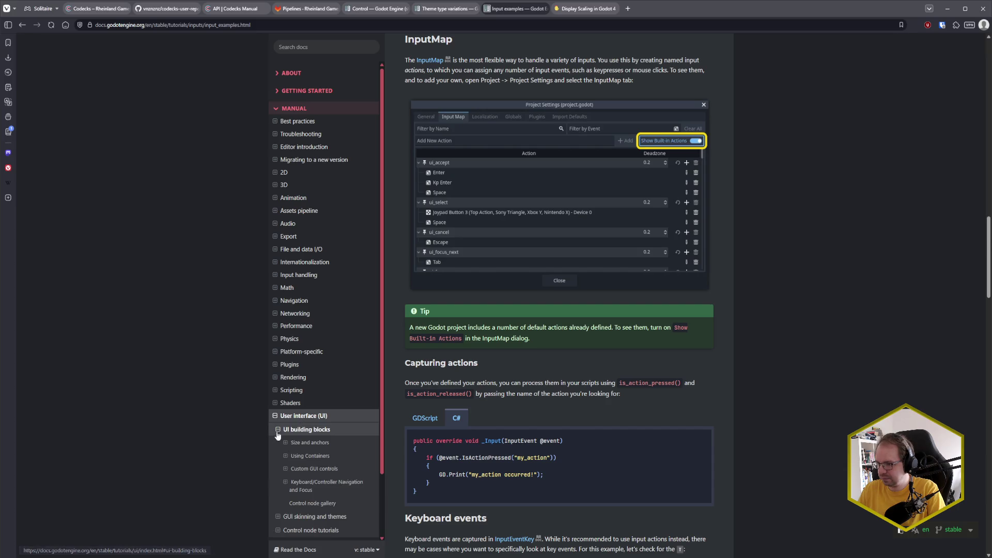
click(286, 457)
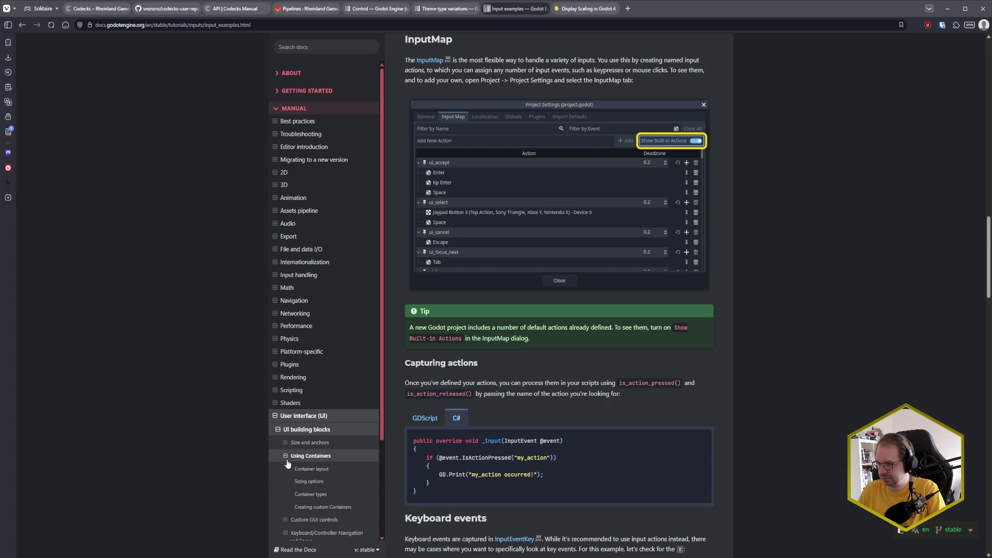
click(320, 456)
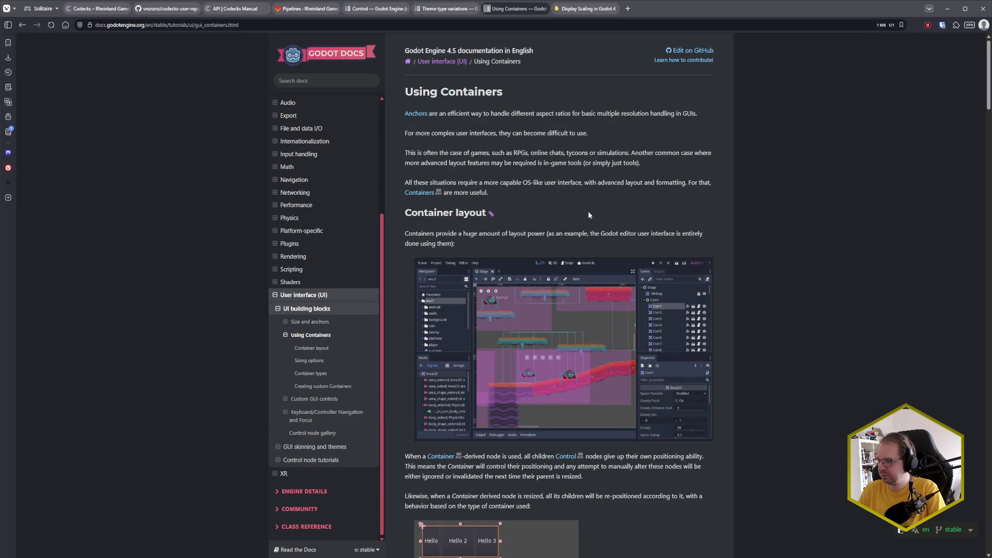
Search the page for 'Tab' and read the Tab Container section, then return to Godot
key(ctrl+f)
text(Tan)
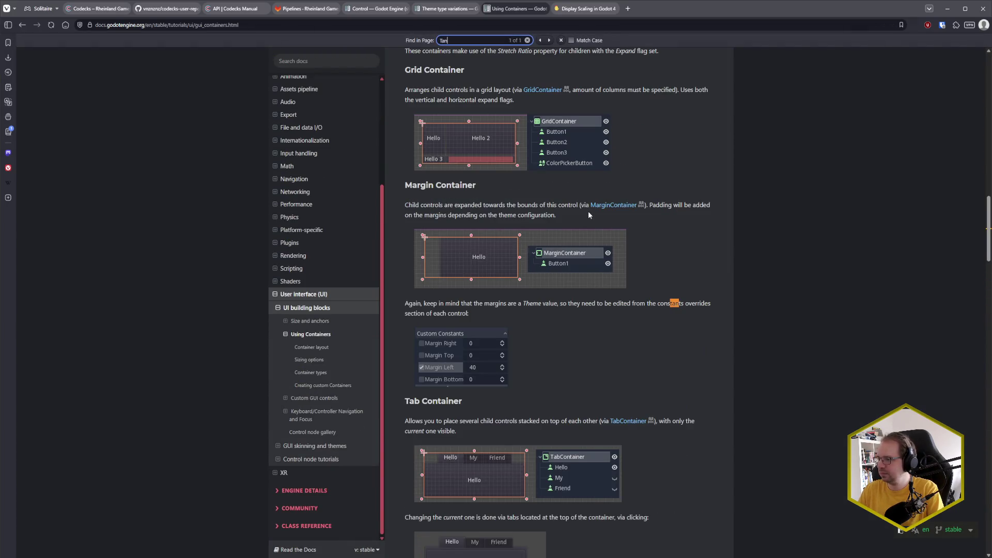
key(Escape)
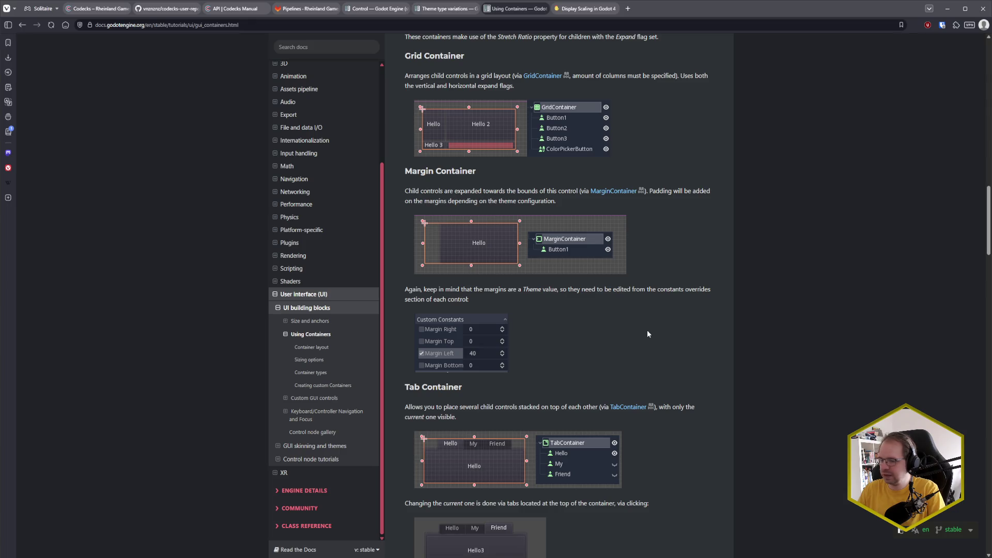
key(ctrl+f)
text(Tab)
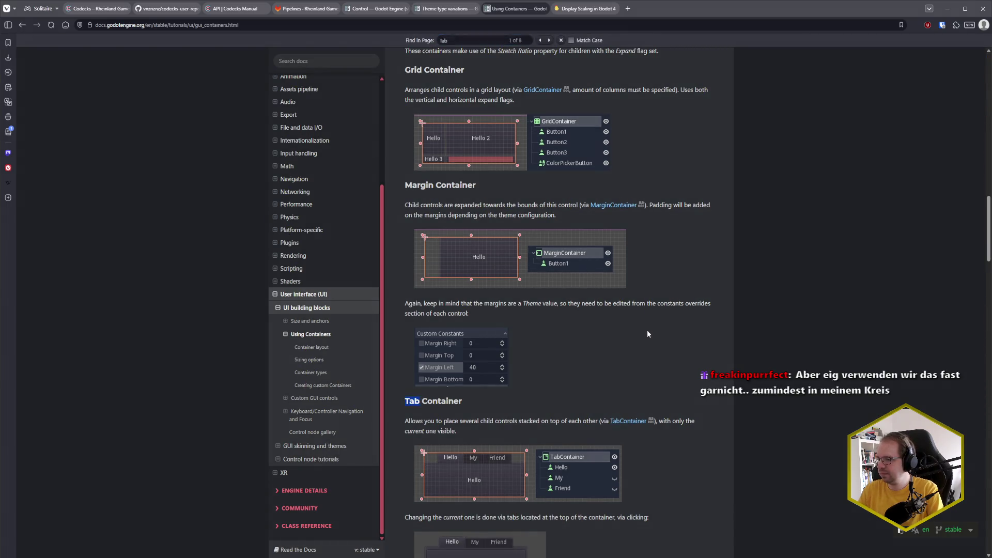
key(Escape)
scroll(648, 334, down, 2)
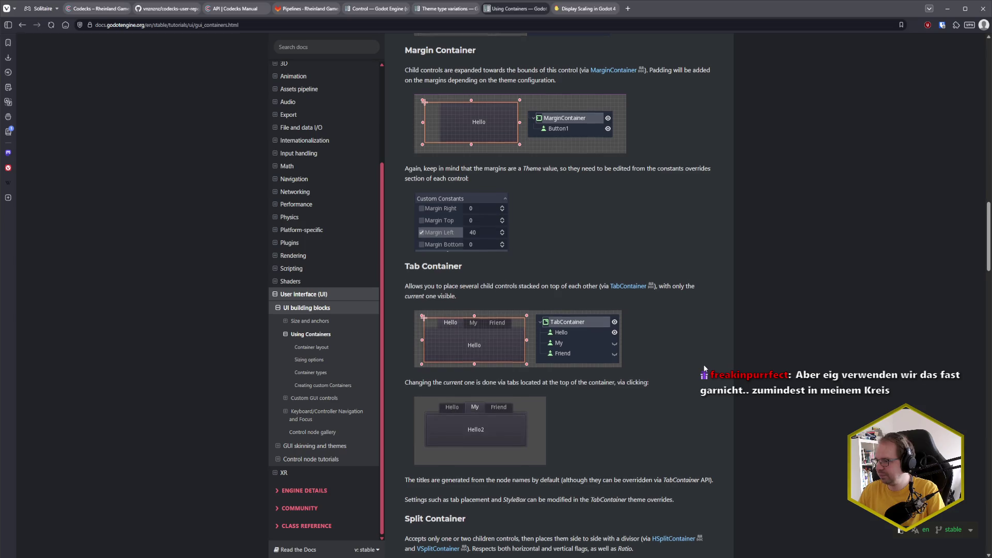
scroll(704, 368, down, 1)
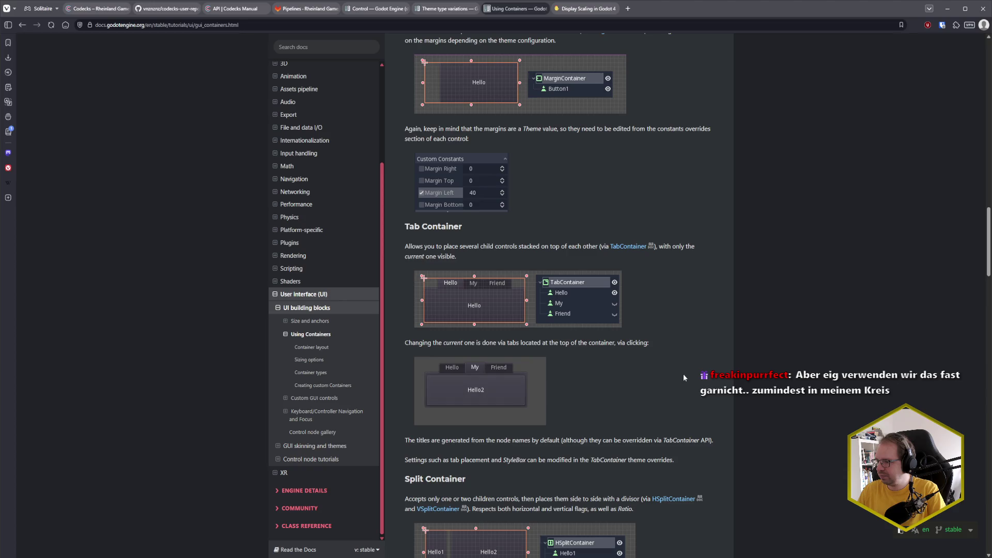
scroll(684, 376, down, 1)
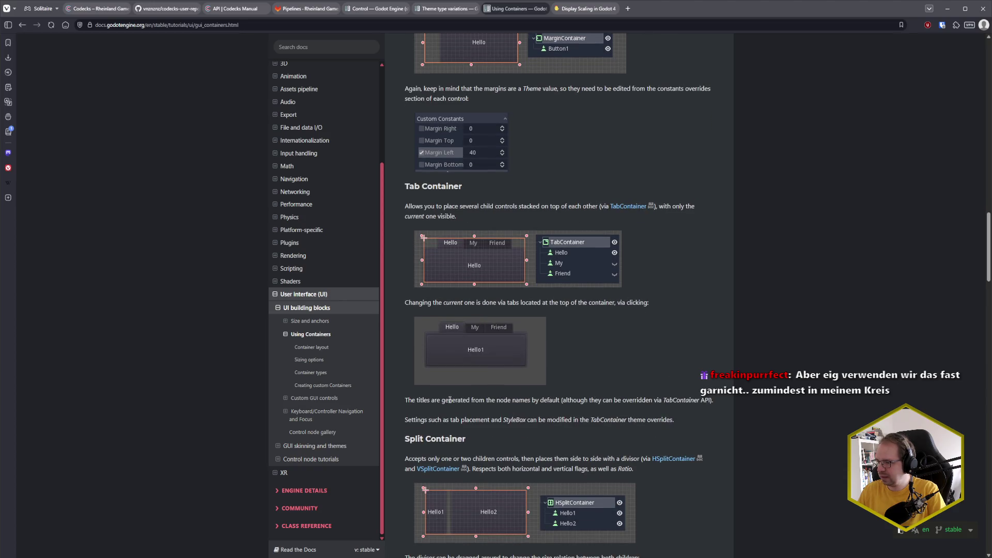
drag(410, 400, 703, 401)
click(569, 398)
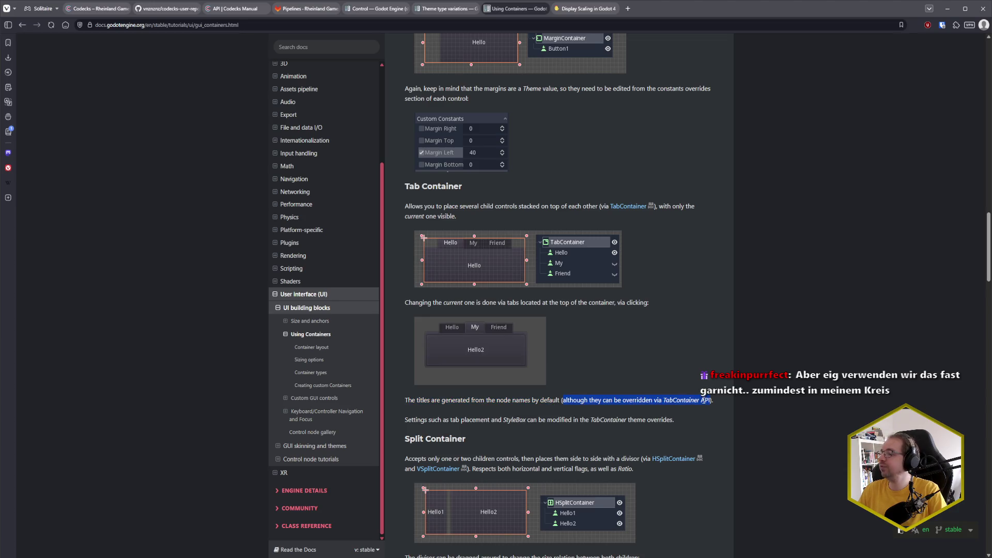
click(704, 401)
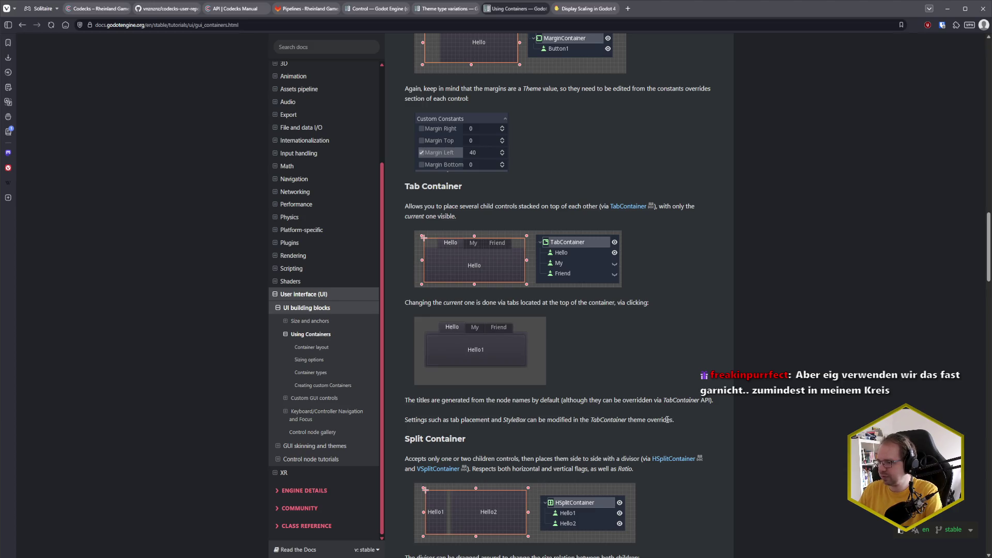
key(alt+Tab)
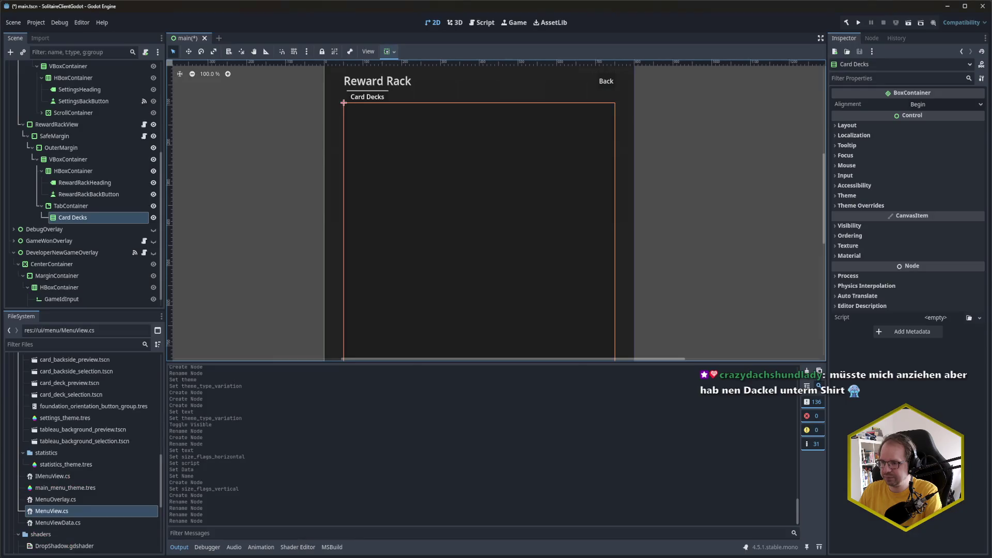
Rename the Card Decks tab page to CardDecks
click(88, 221)
click(88, 219)
text(CardDeck)
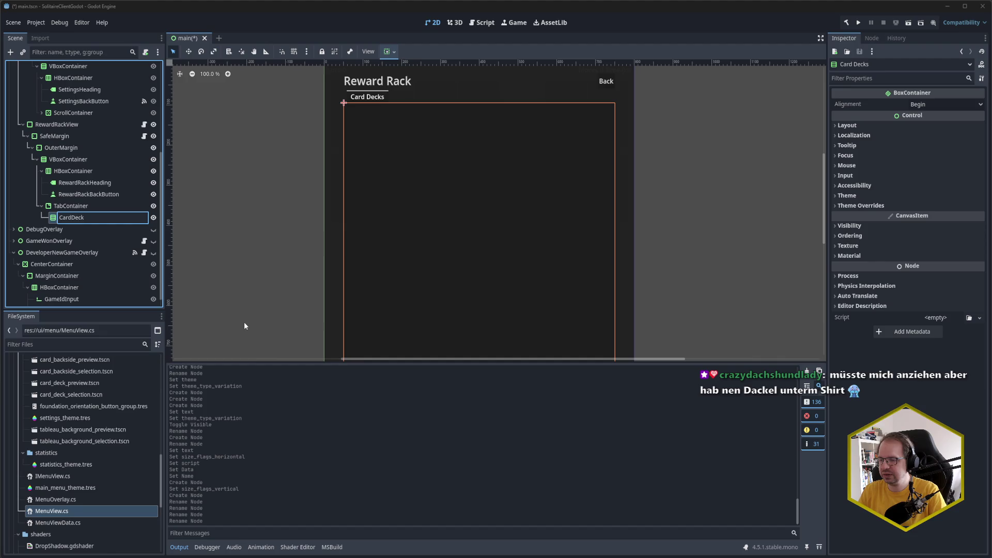
text(s)
key(Return)
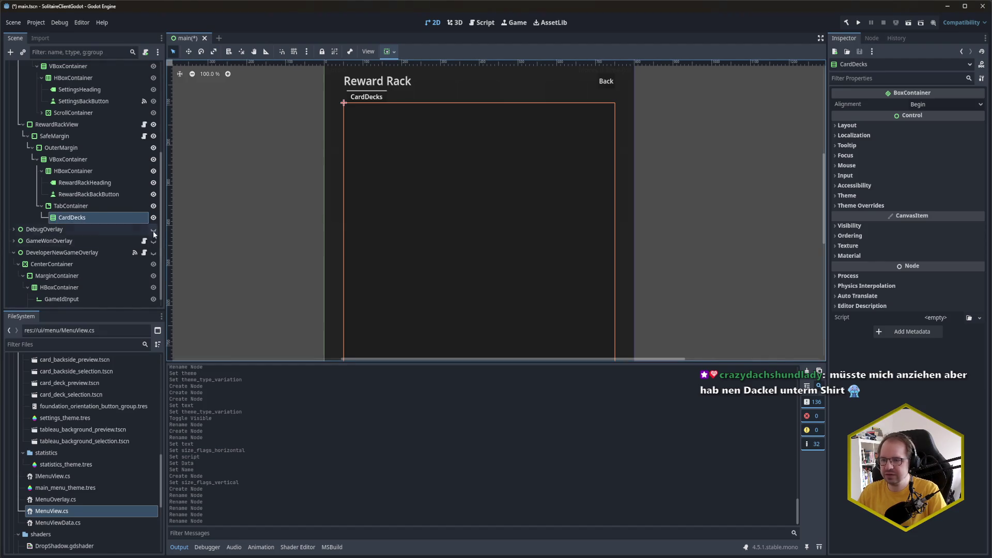
Duplicate CardDecks, name the copies CardBacksides and TableauBackgrounds, and save the scene
key(ctrl+d)
key(ctrl+d)
double_click(89, 228)
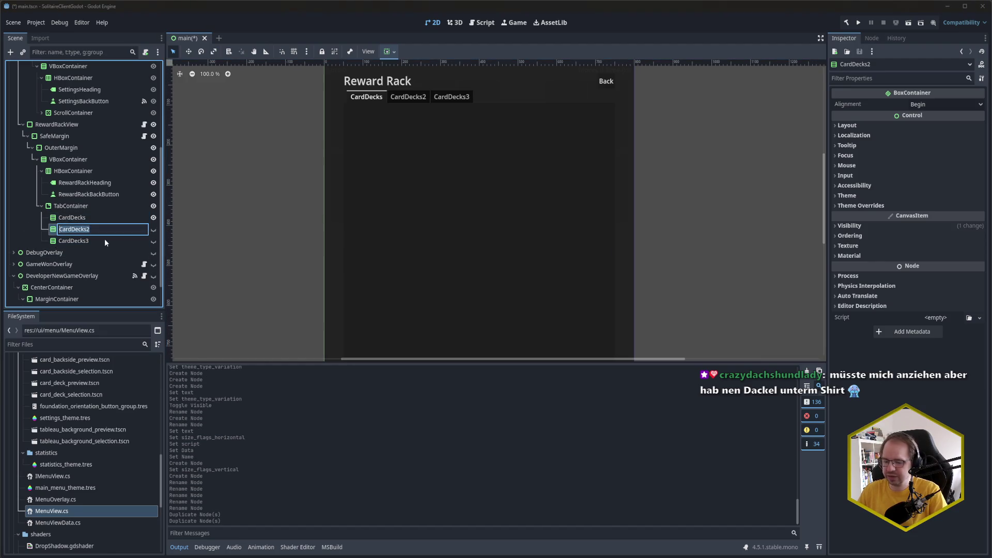
text(CardBacksid)
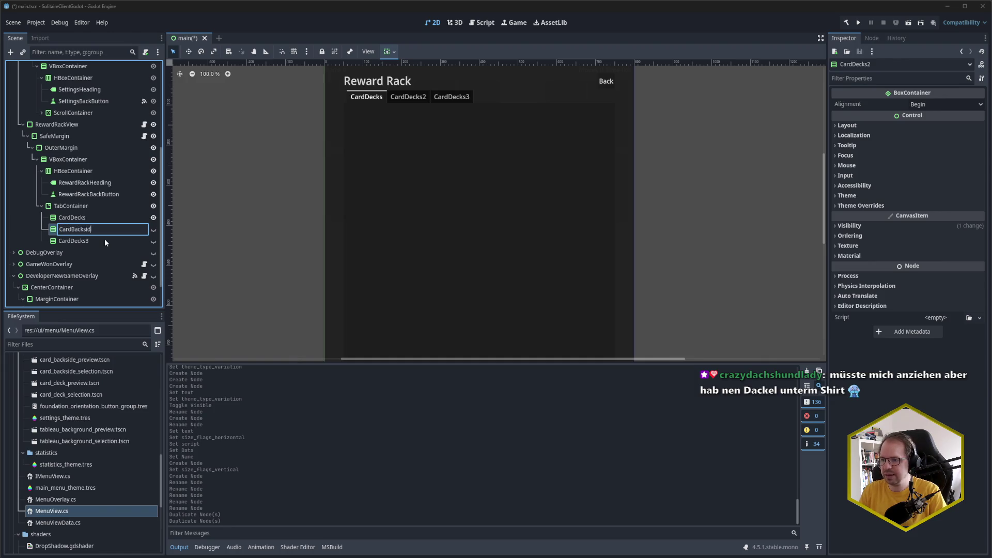
text(es)
key(Return)
double_click(104, 240)
text(TableauBackgrounds)
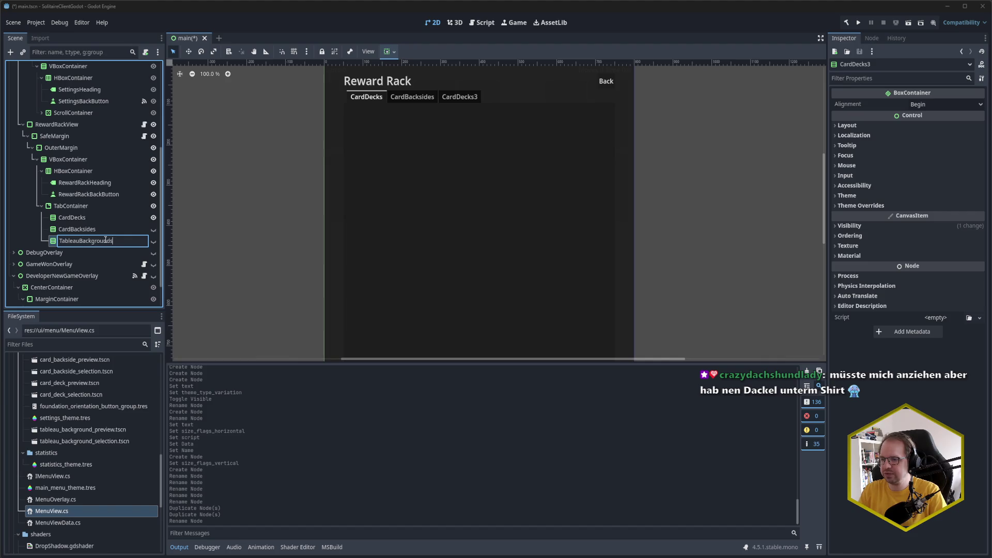
key(Return)
key(ctrl+s)
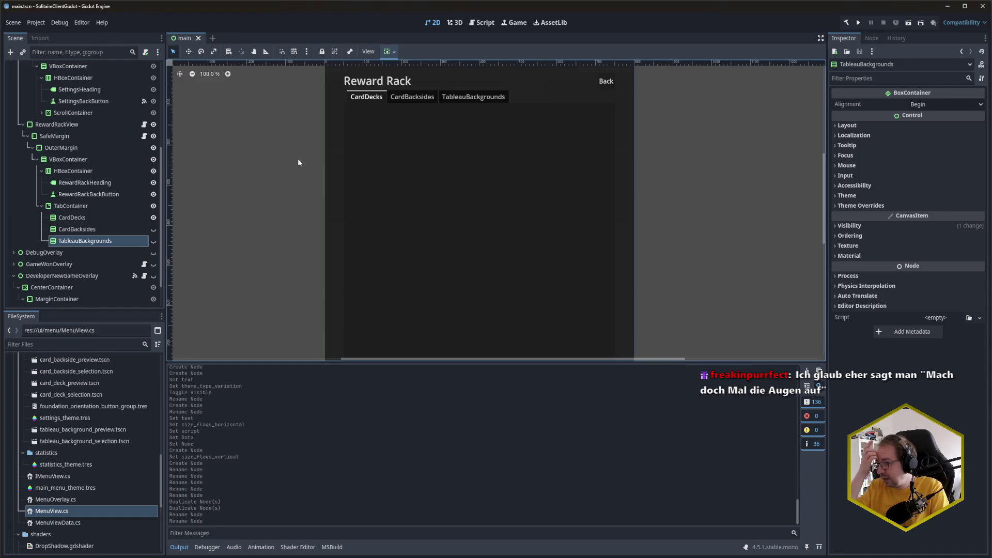
Select the CardDecks tab node in the scene tree
click(87, 218)
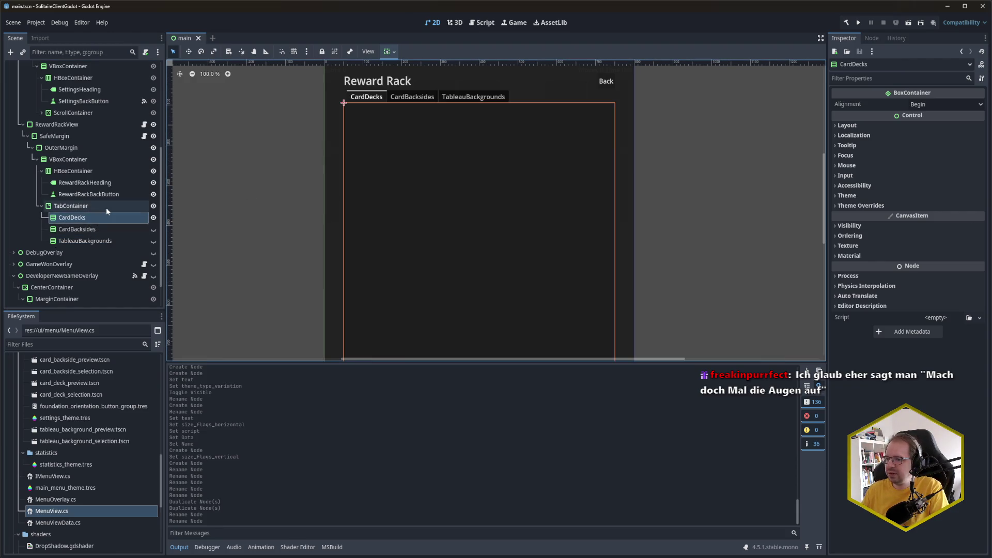
mouse_move(546, 293)
mouse_down()
mouse_move(534, 84)
mouse_move(511, 313)
mouse_move(505, 220)
mouse_move(515, 202)
mouse_up()
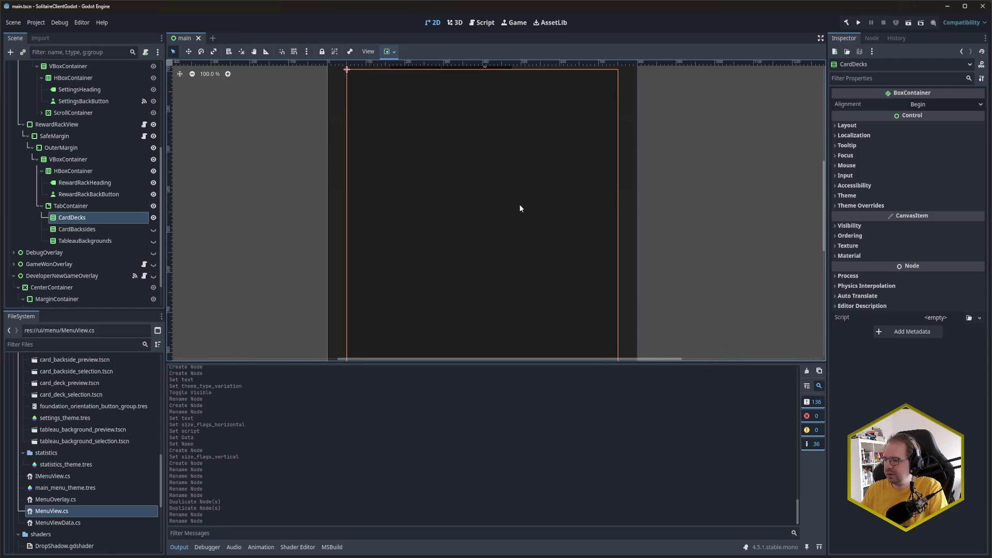
drag(705, 361, 705, 439)
mouse_move(689, 258)
mouse_down()
mouse_move(705, 361)
mouse_move(668, 295)
mouse_up()
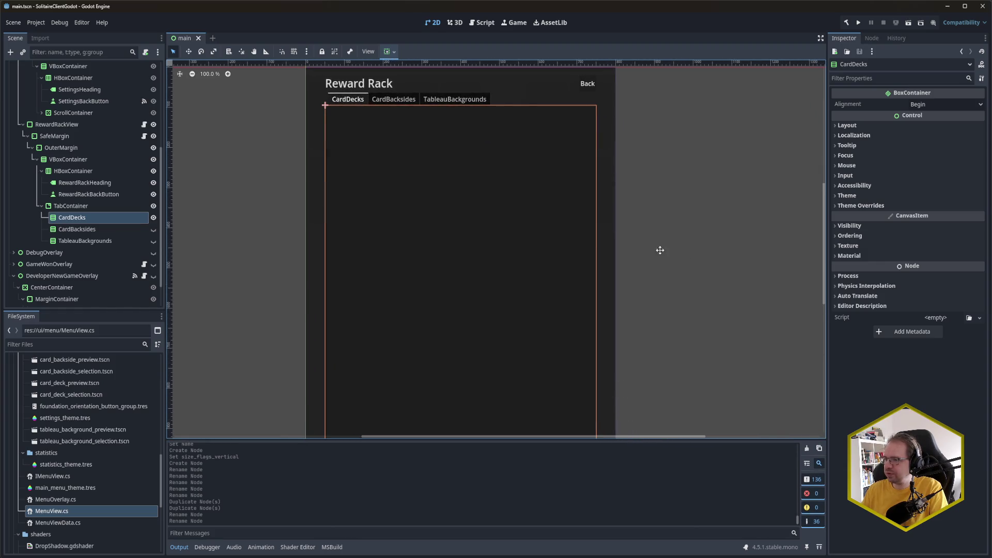
drag(660, 254, 668, 283)
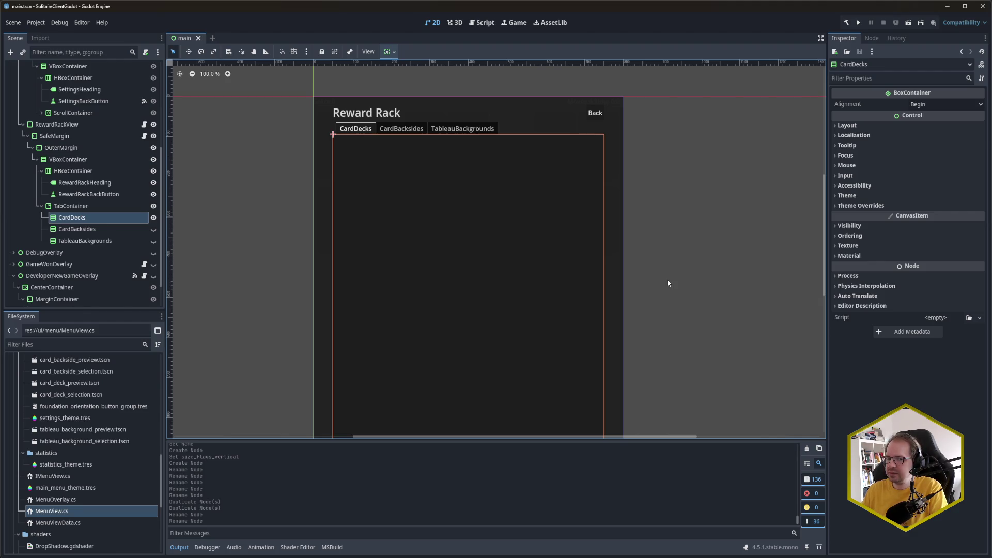
drag(667, 284, 666, 291)
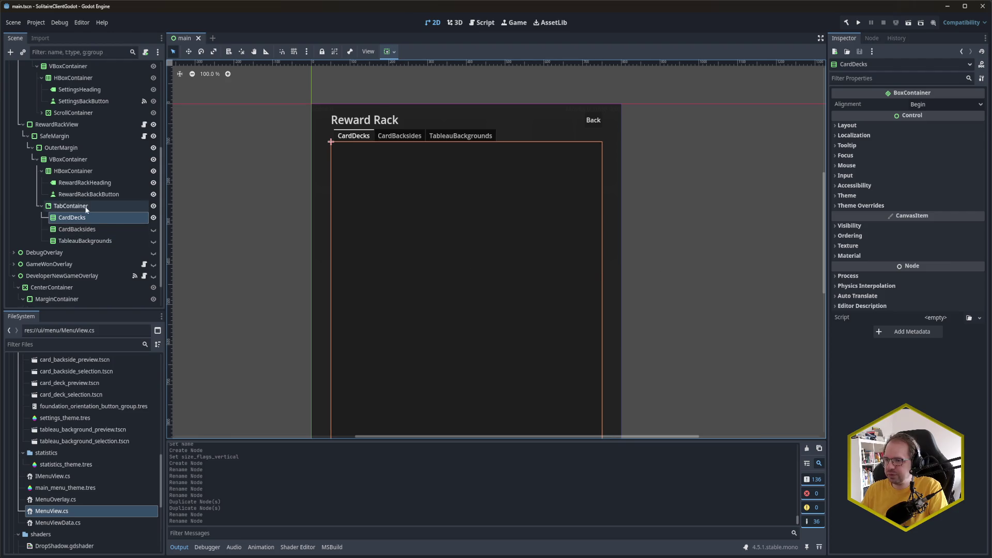
click(94, 173)
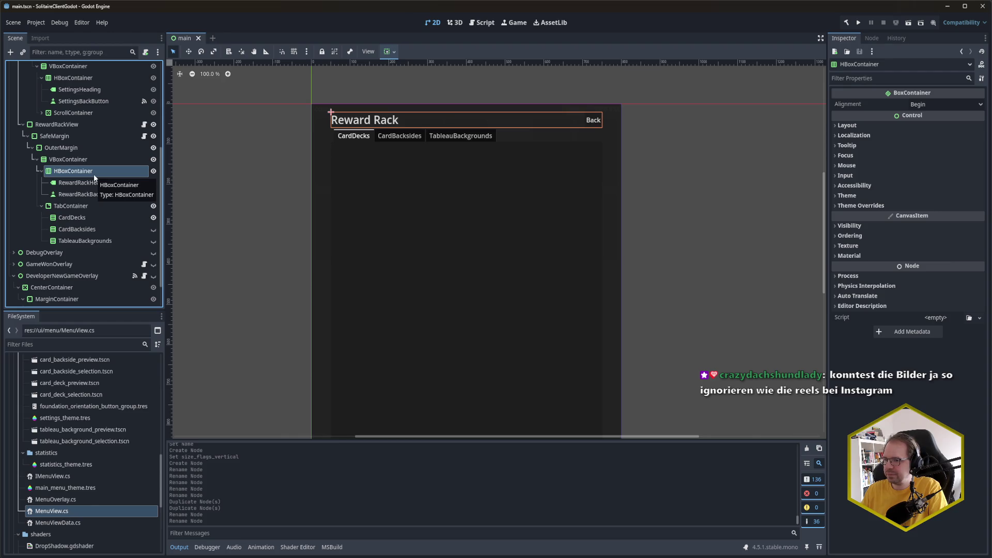
Add an HBoxContainer to the header row, placed above the back button, and save
key(ctrl+a)
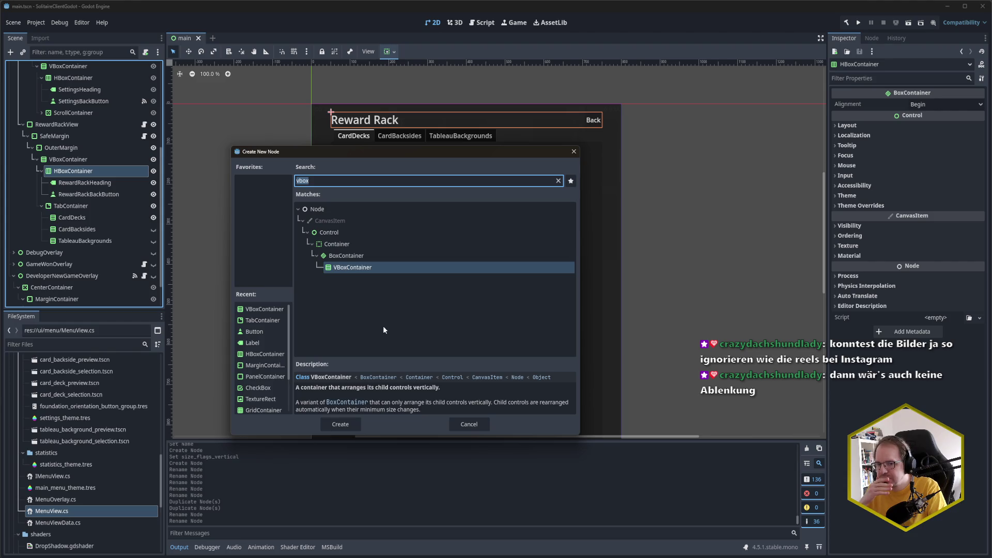
text(hbox)
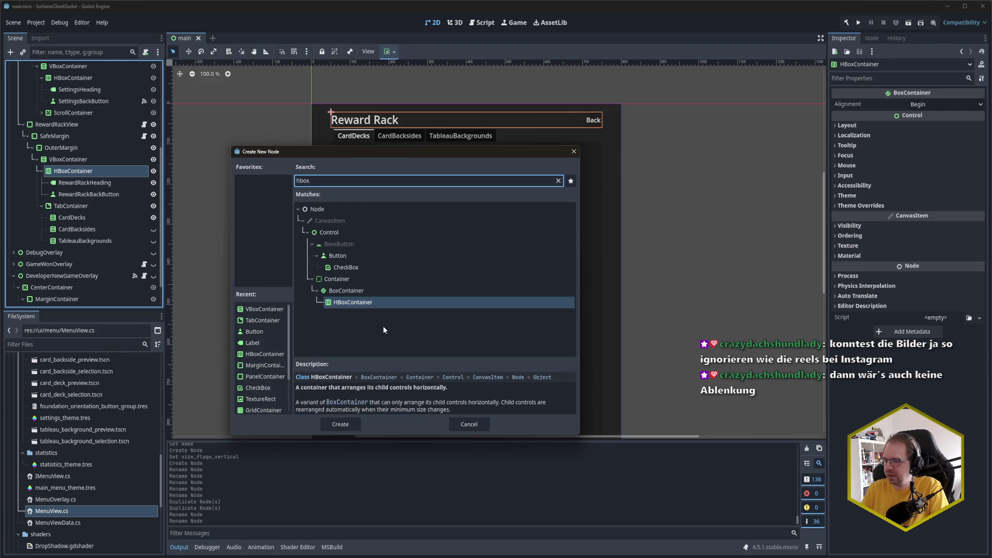
key(Return)
drag(130, 206, 119, 192)
key(ctrl+s)
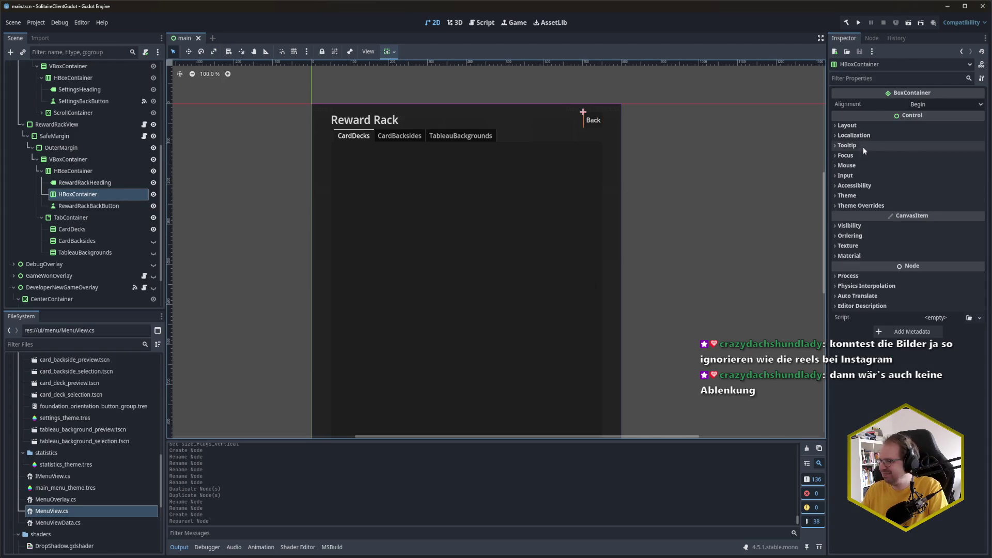
Toggle the new container's horizontal Expand on and then back off, saving each time
click(875, 128)
click(883, 233)
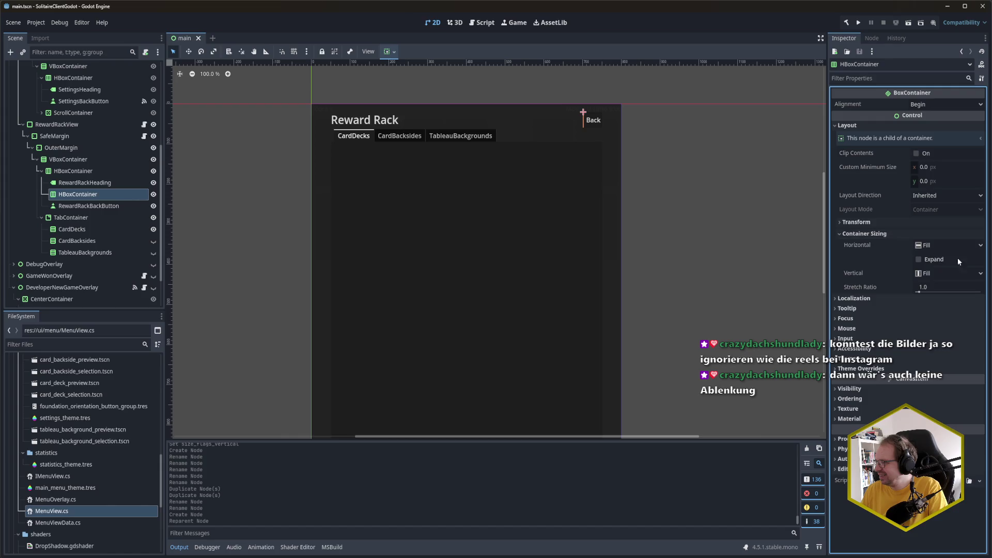
click(936, 260)
key(ctrl+s)
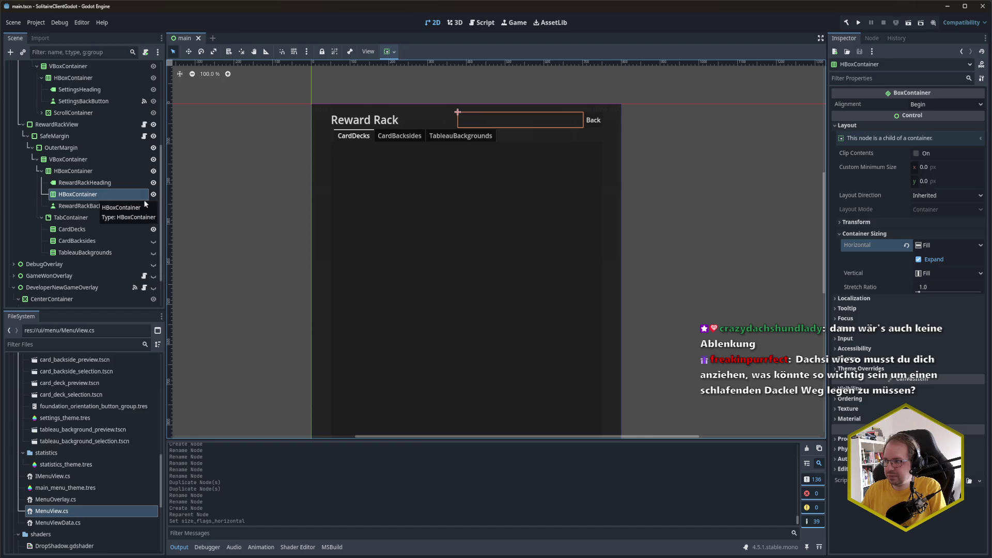
click(919, 261)
key(ctrl+s)
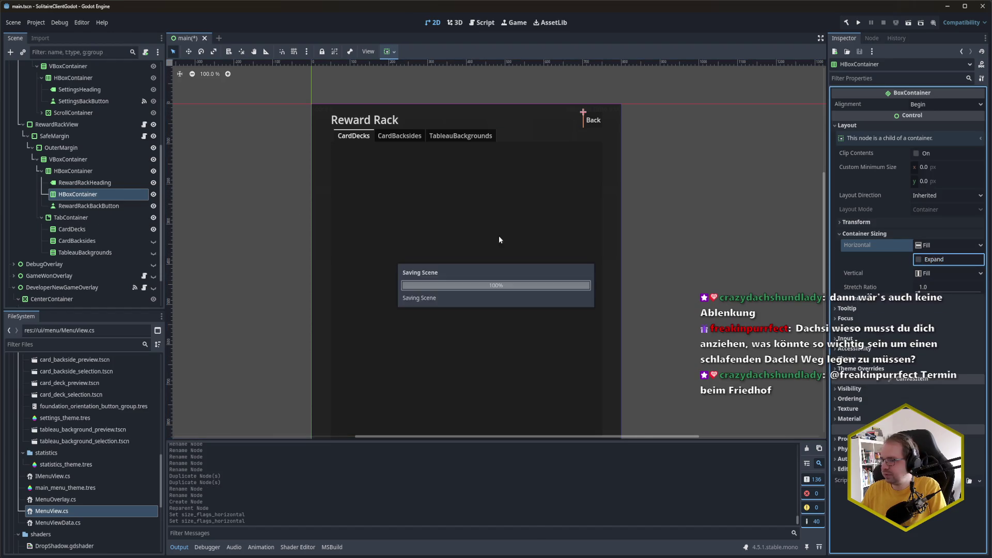
click(88, 172)
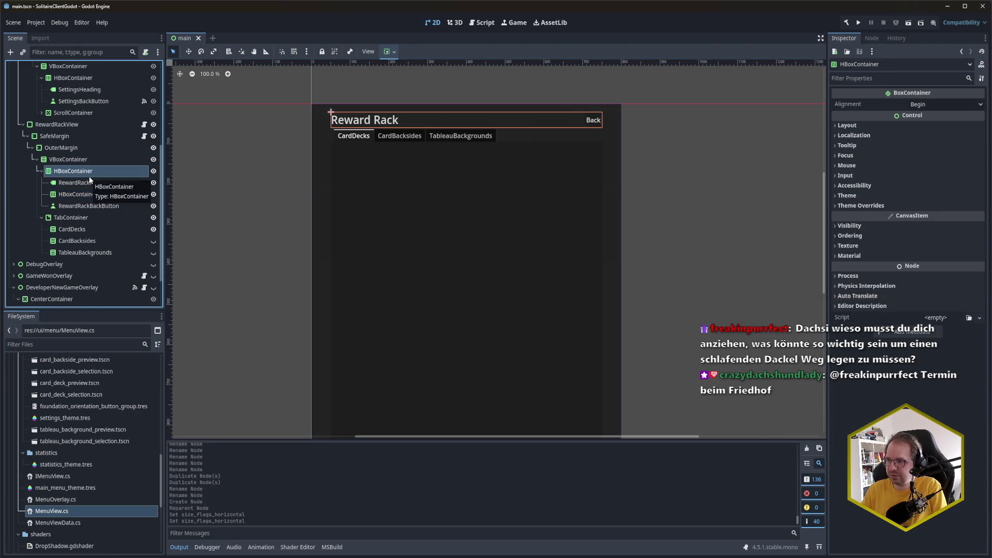
key(ctrl+a)
Add a Control named Spacer above the back button and save
text(control)
key(Return)
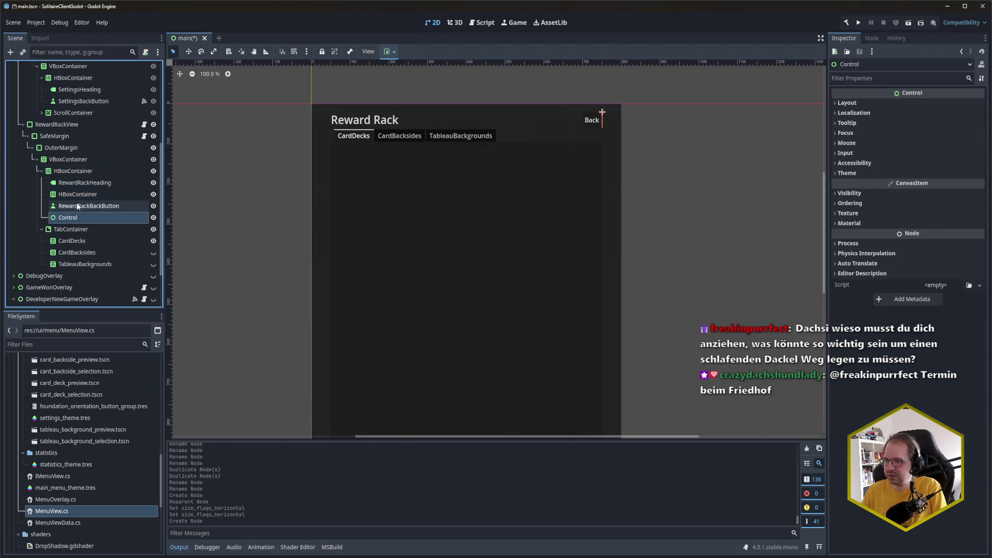
drag(78, 218, 77, 202)
double_click(77, 205)
text(Spacer)
key(Return)
key(ctrl+s)
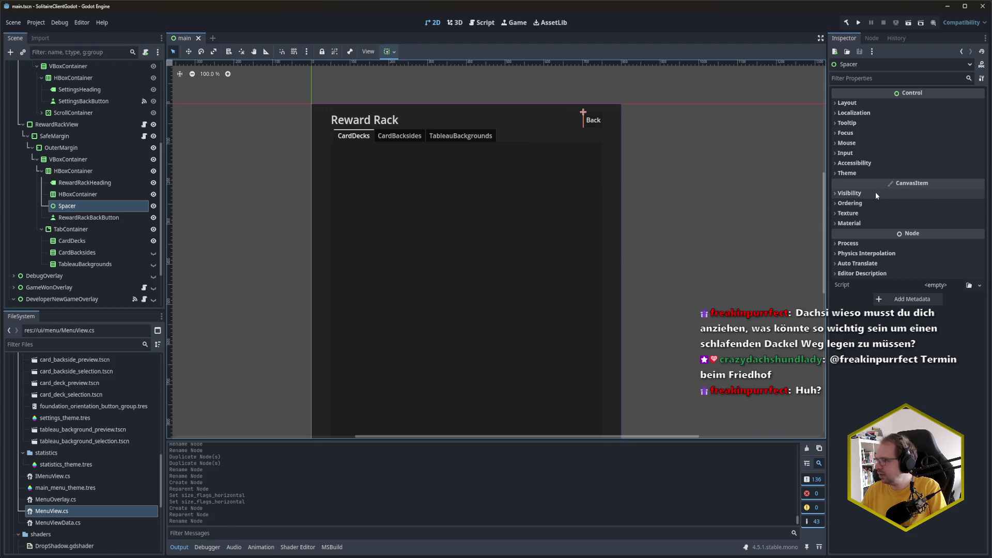
Set the Spacer's Container Sizing to expand horizontally and save
click(881, 107)
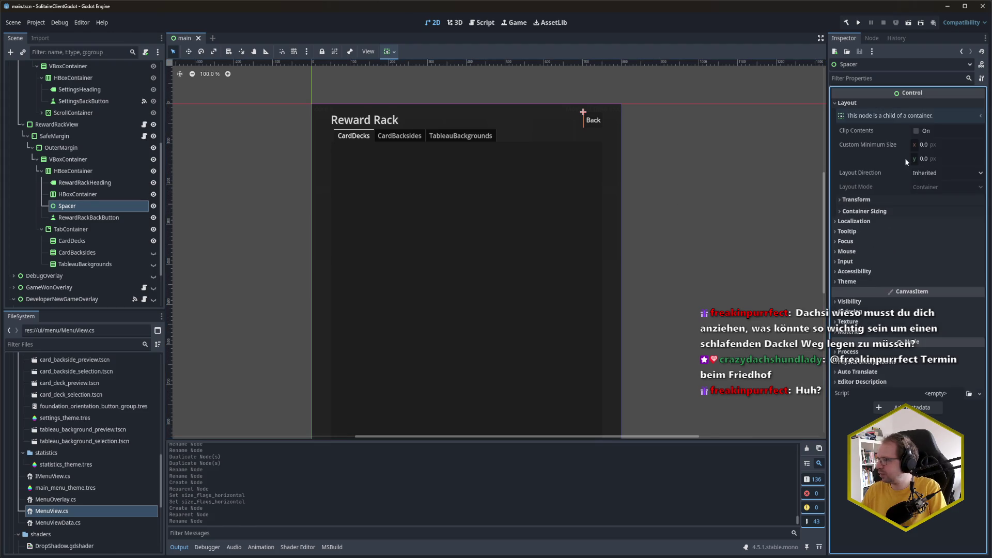
click(913, 210)
click(932, 238)
key(ctrl+s)
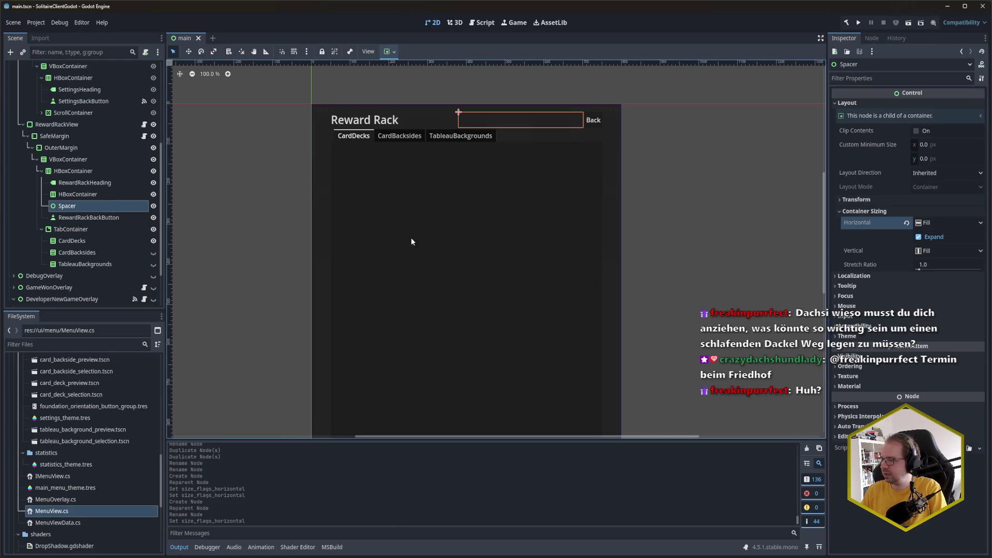
click(98, 197)
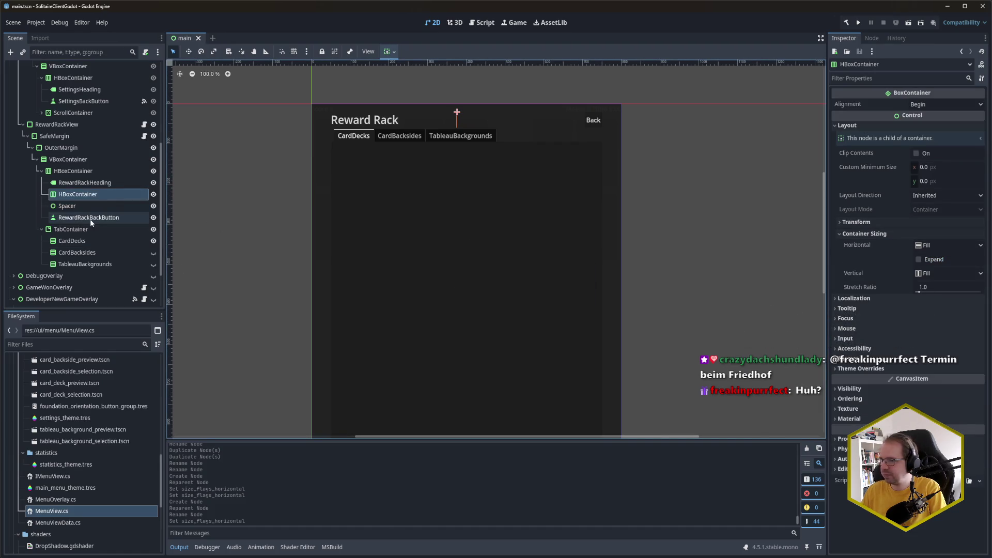
key(ctrl+a)
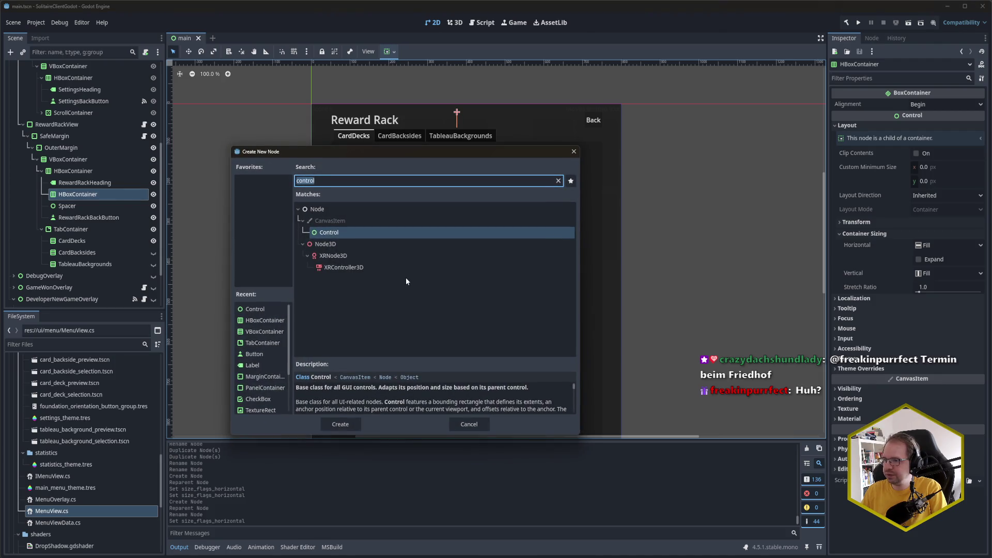
Add a Label to the inner HBoxContainer and name it RewardRackCoinsLabel
text(tex)
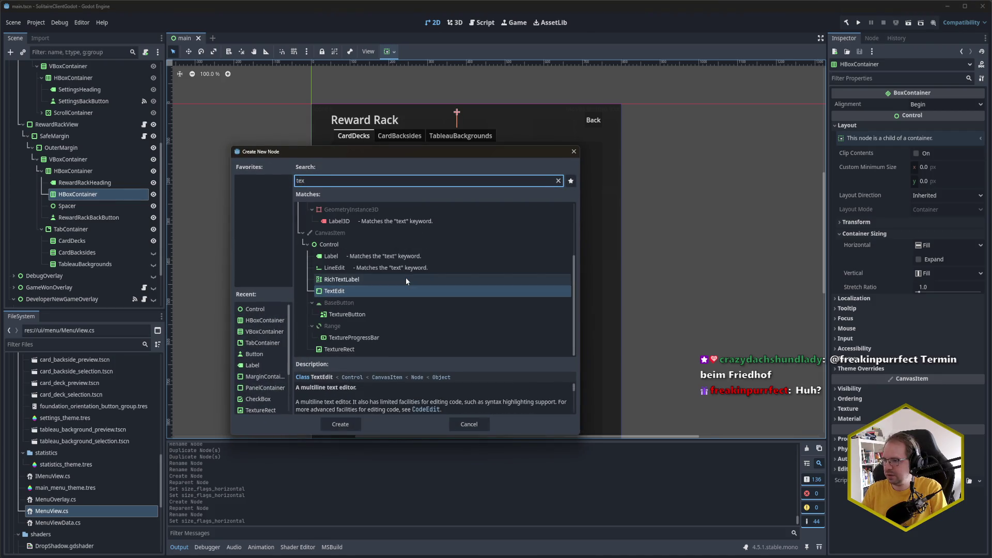
key(Up)
key(Up)
key(Return)
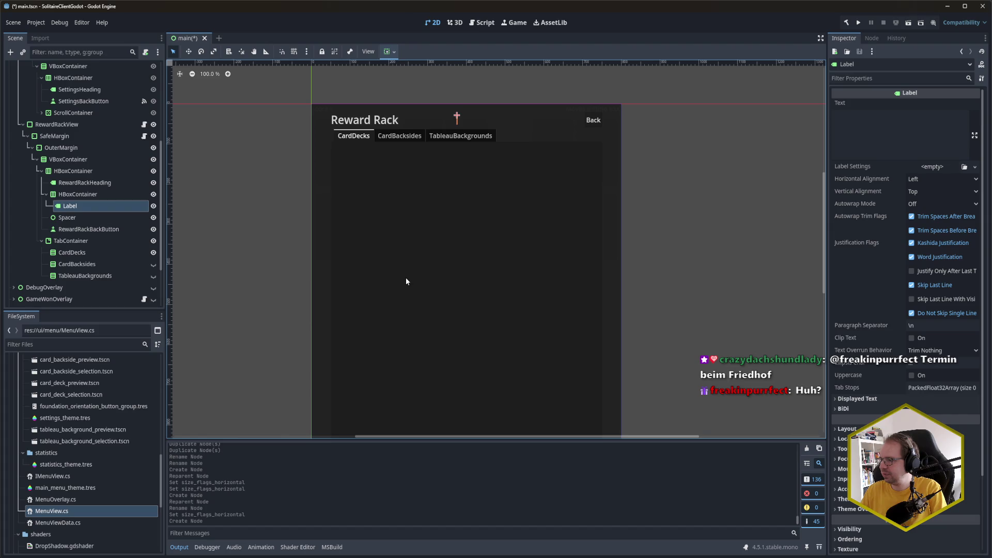
key(ctrl+s)
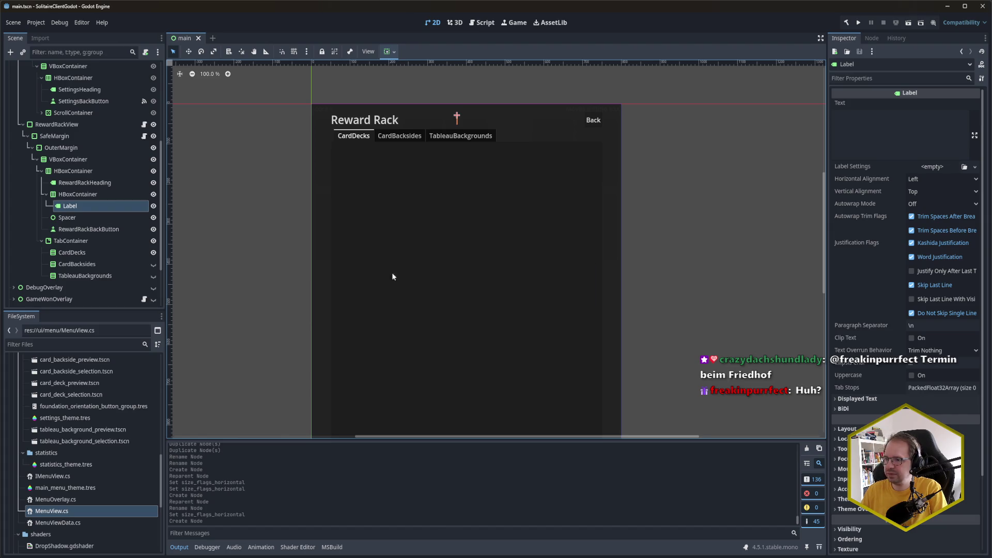
double_click(84, 207)
text(Se)
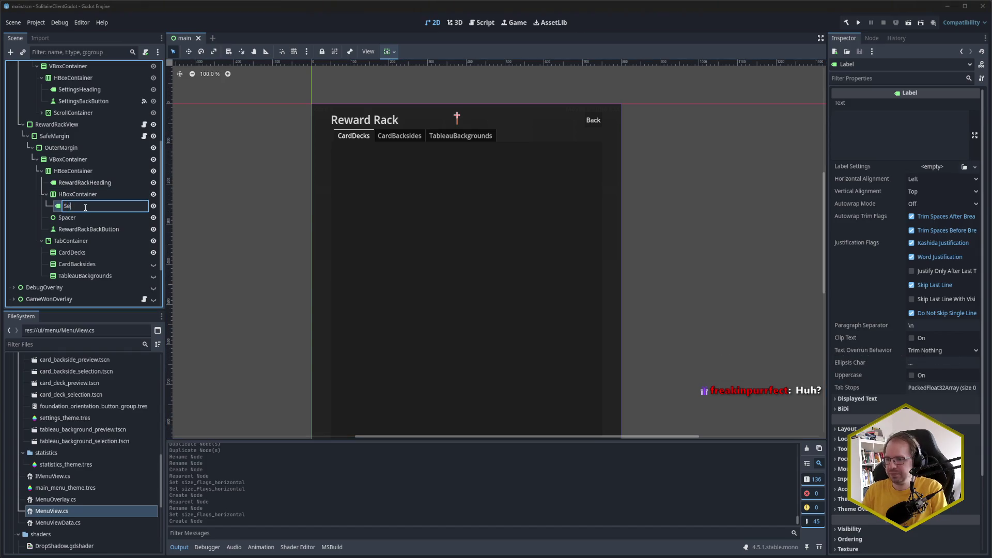
text(tewar)
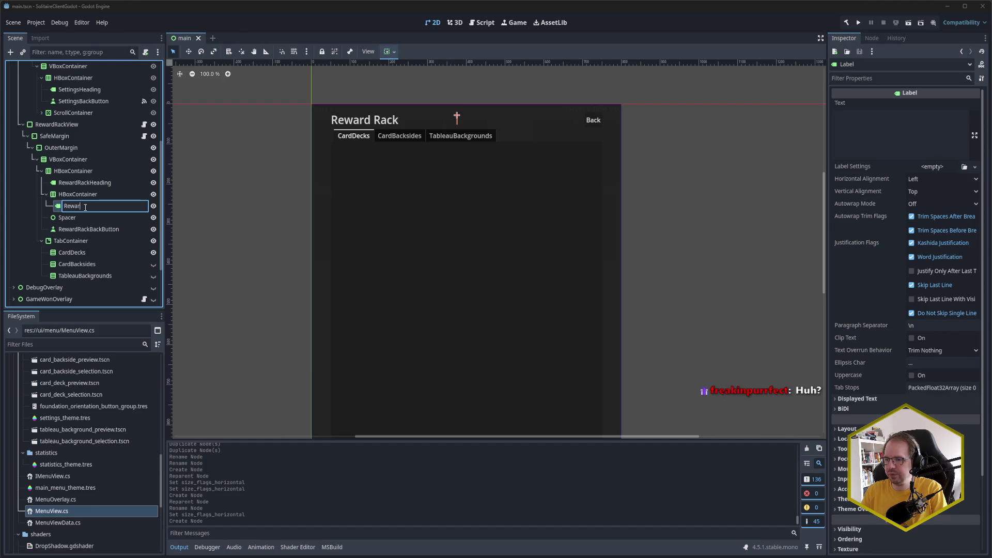
text(dRackCoinsLabel)
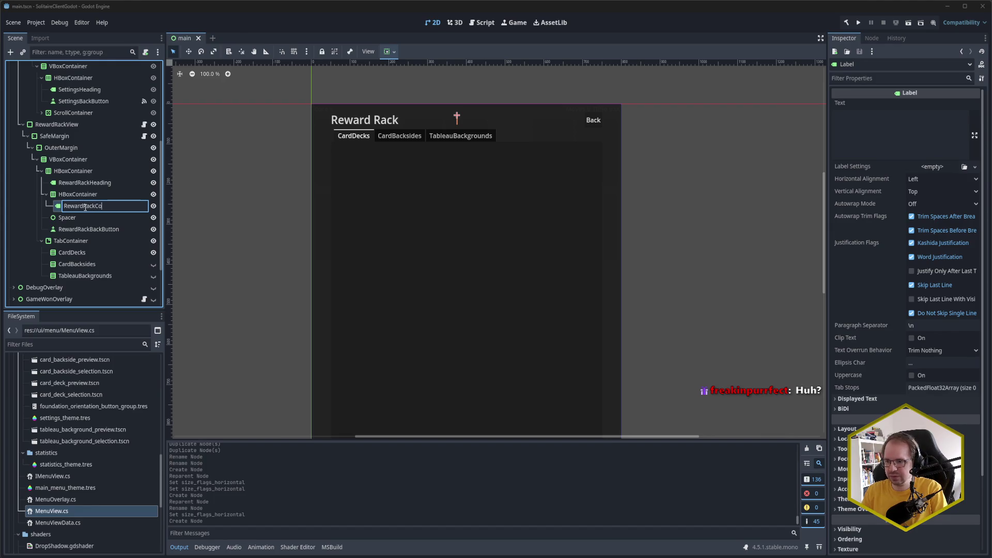
key(Return)
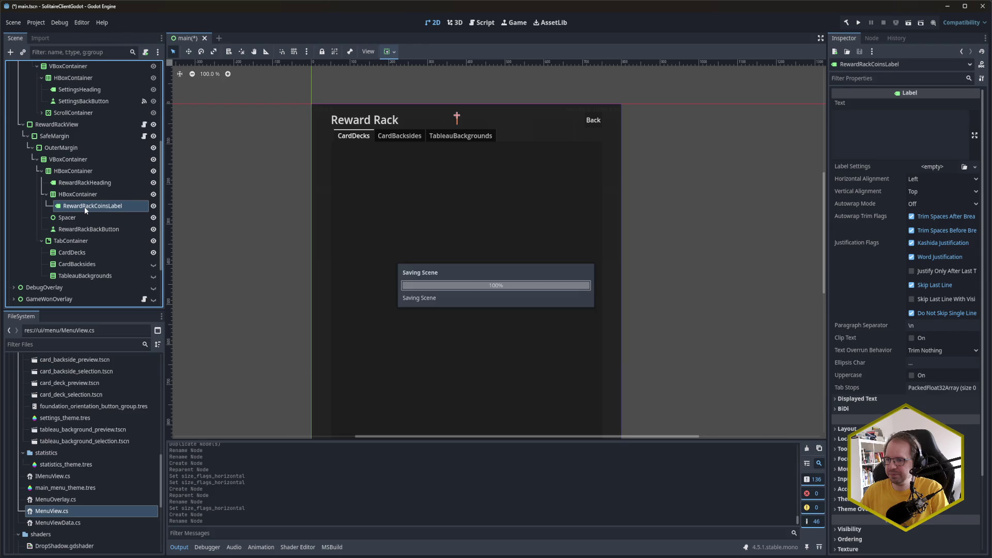
Set the coins label's text to 42 and save the scene
click(889, 114)
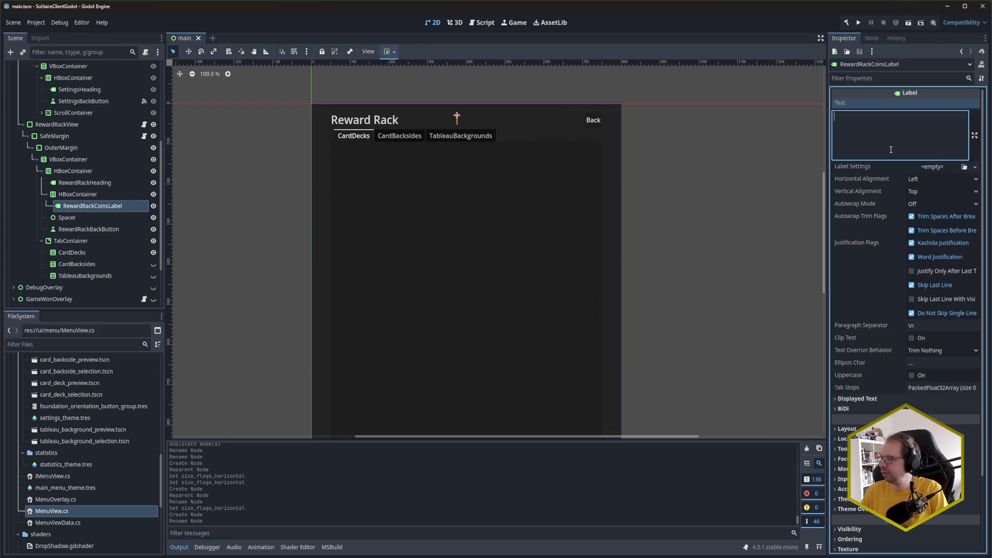
text(42)
key(ctrl+s)
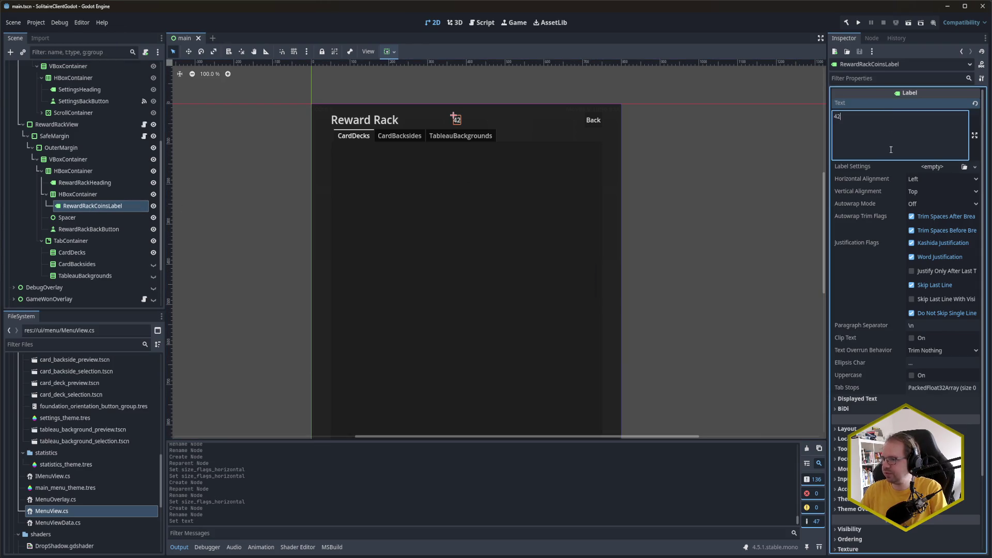
click(100, 206)
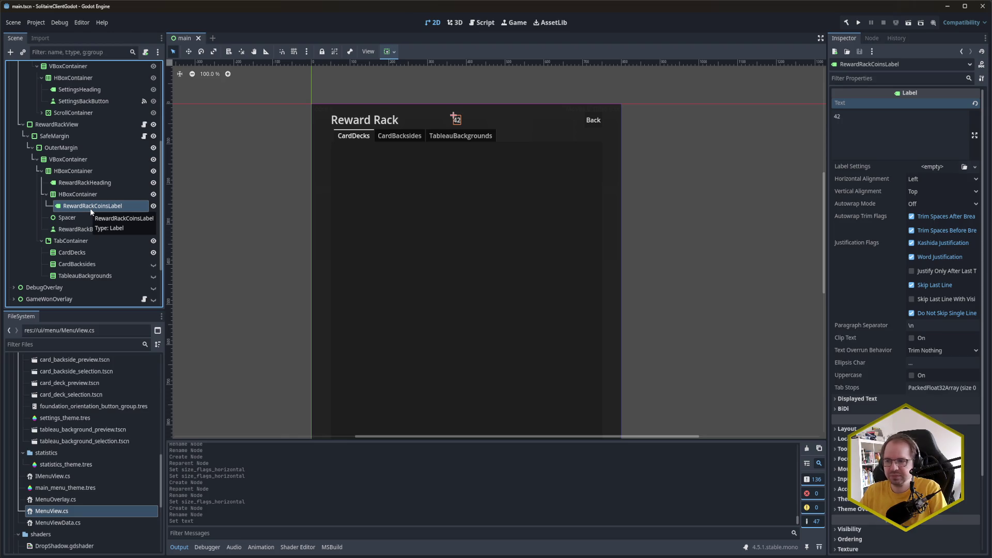
click(77, 194)
key(ctrl+a)
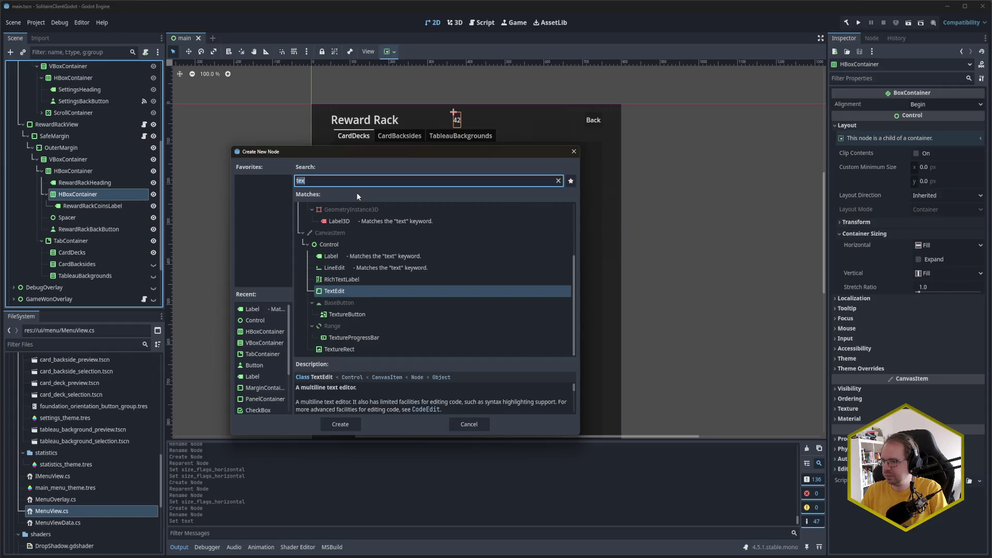
Find TextureRect among the Control node types and add it to the header row
text(tex)
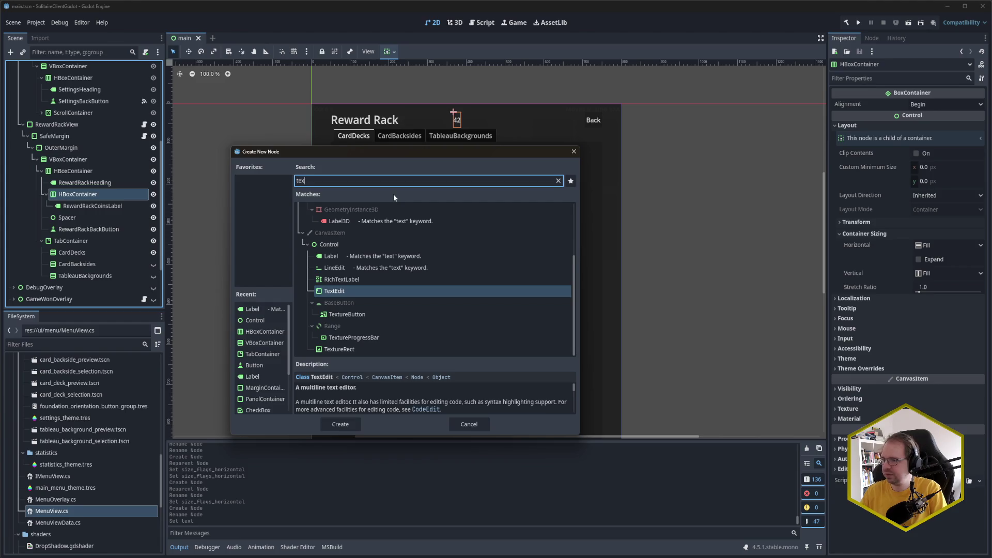
key(BackSpace)
key(BackSpace)
key(BackSpace)
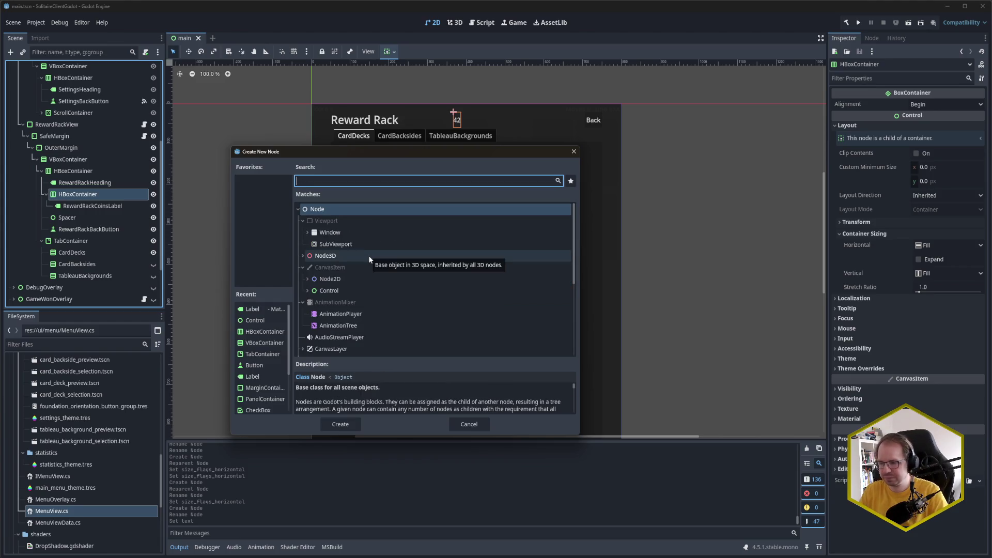
click(303, 221)
click(307, 267)
scroll(317, 289, down, 2)
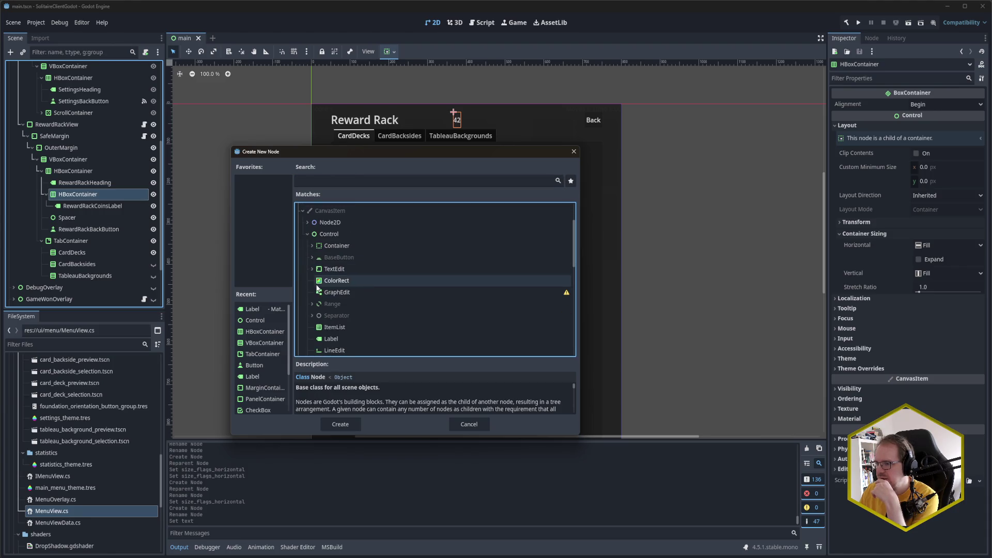
scroll(348, 284, down, 2)
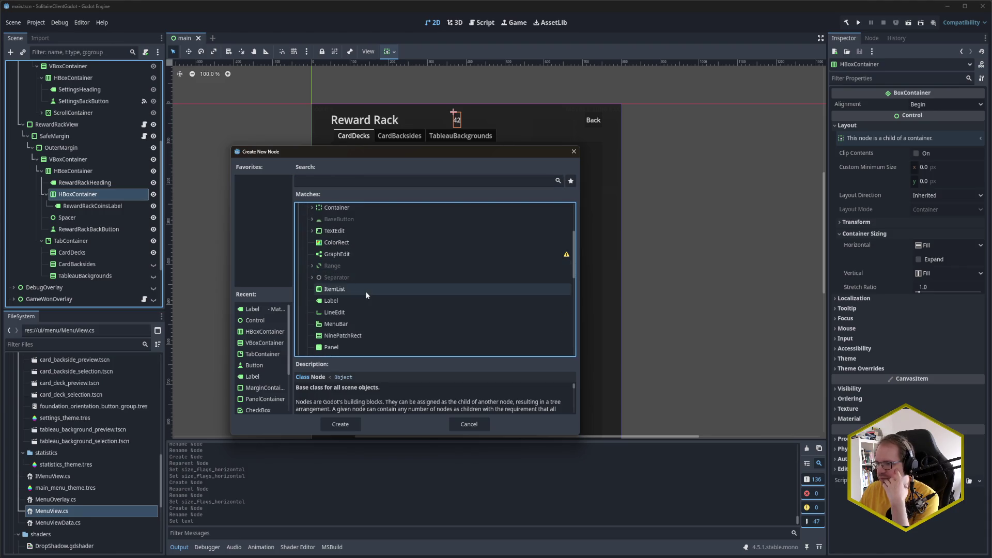
scroll(365, 290, down, 1)
scroll(339, 279, down, 1)
scroll(340, 284, down, 2)
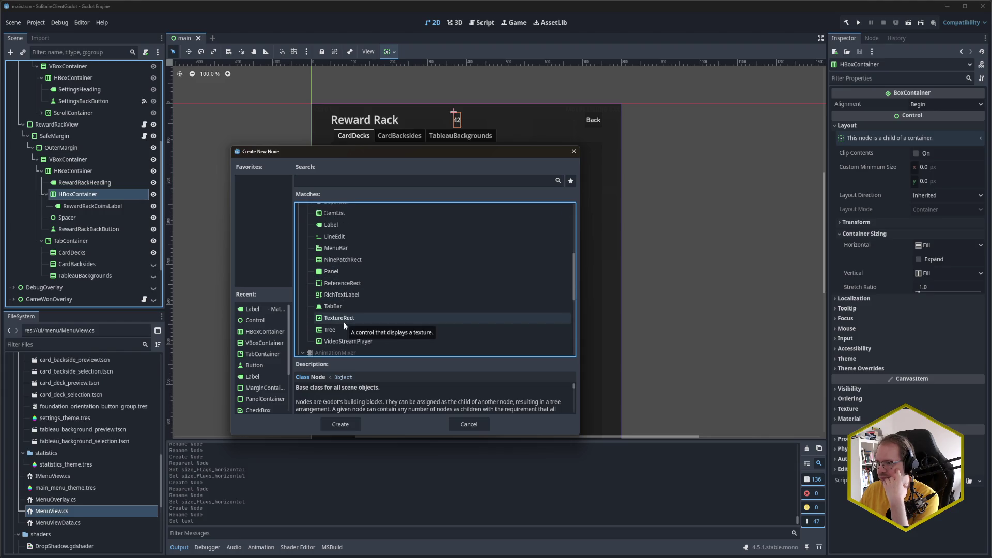
scroll(347, 246, up, 4)
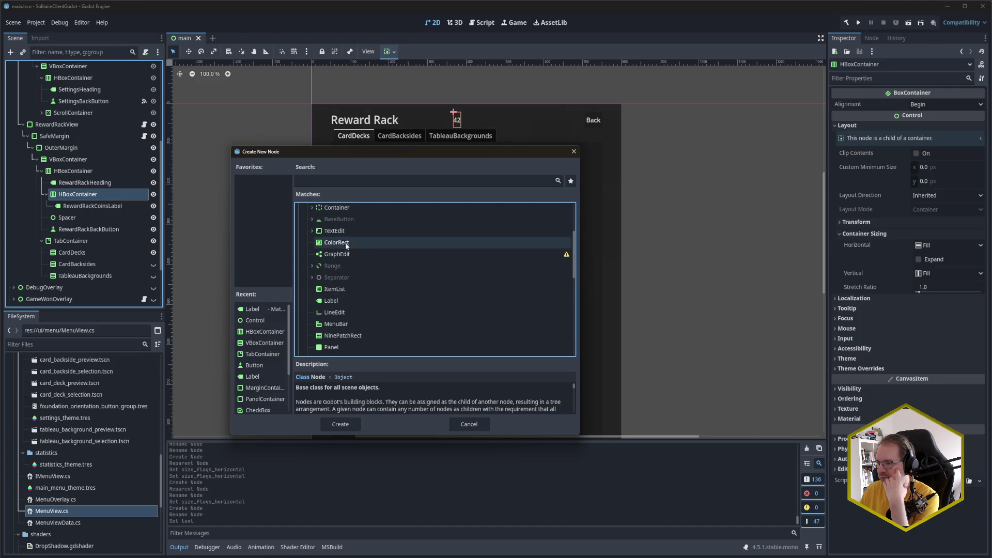
click(312, 277)
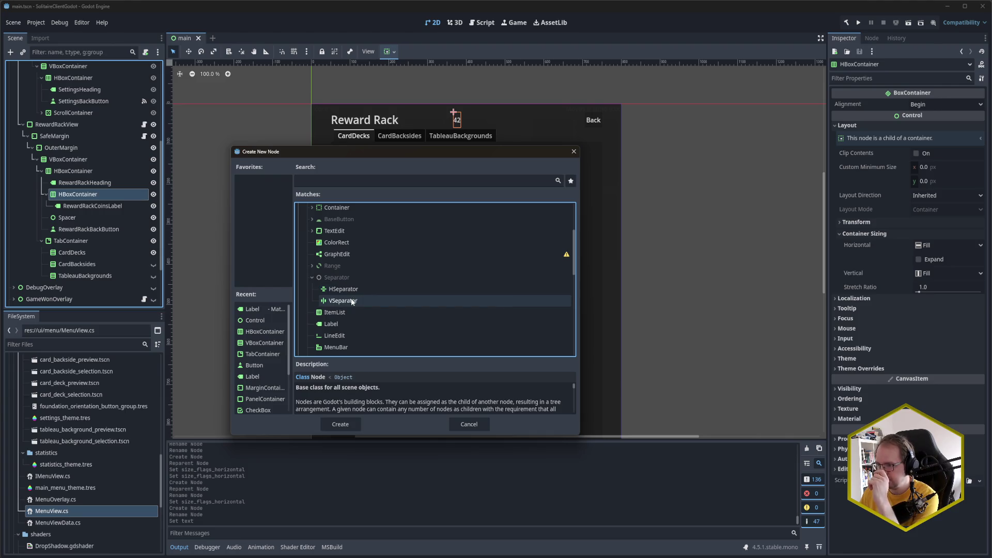
scroll(344, 289, down, 5)
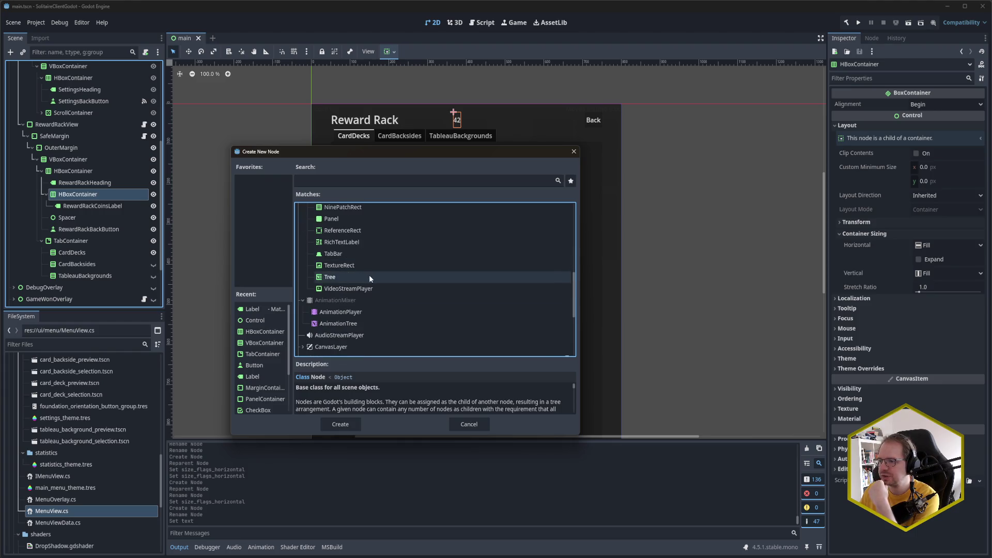
click(347, 267)
click(340, 424)
Move the TextureRect above RewardRackCoinsLabel, rename it RewardRackCoinsIcon, and save
drag(114, 220, 111, 203)
key(F2)
text(RewardRackC)
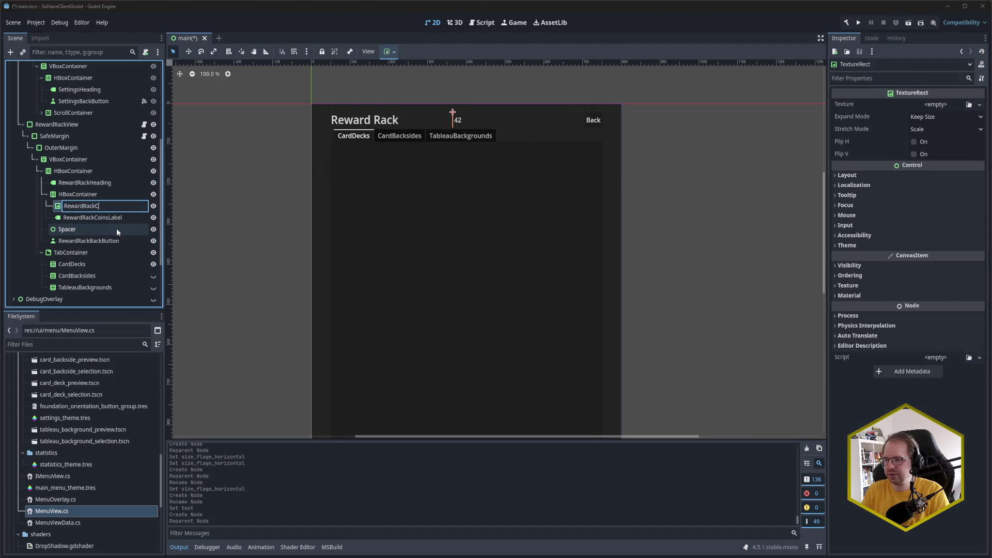
text(oinsIcon)
key(Return)
key(ctrl+s)
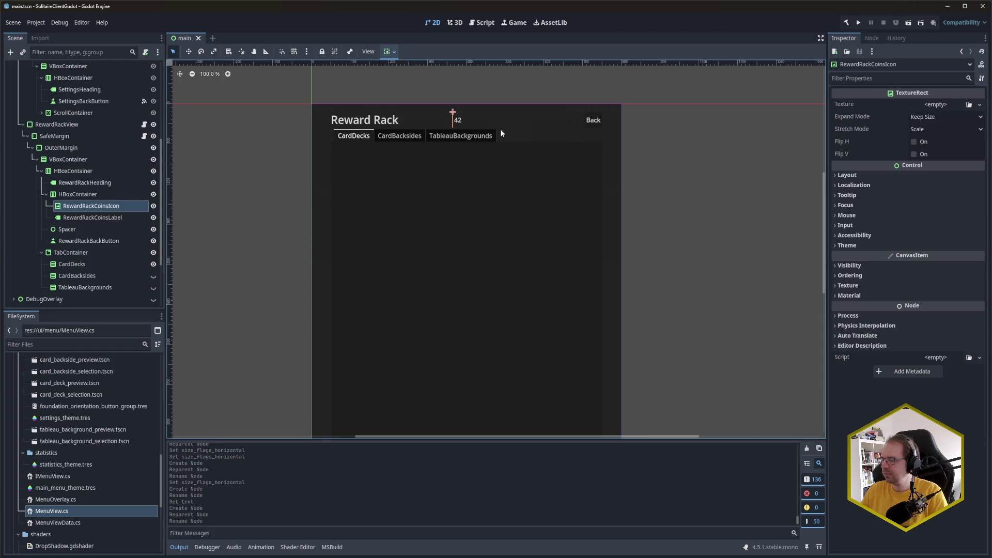
click(79, 197)
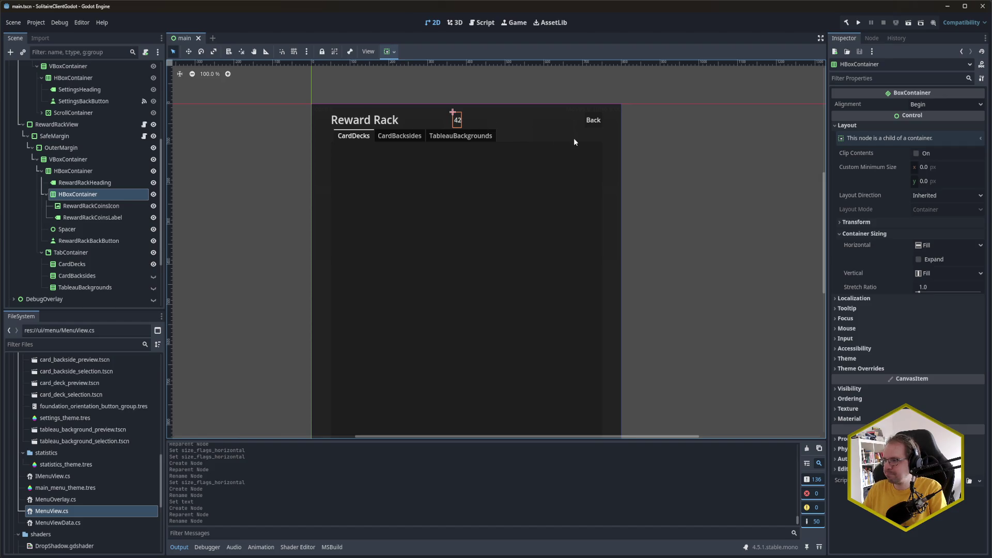
click(101, 262)
scroll(97, 227, down, 3)
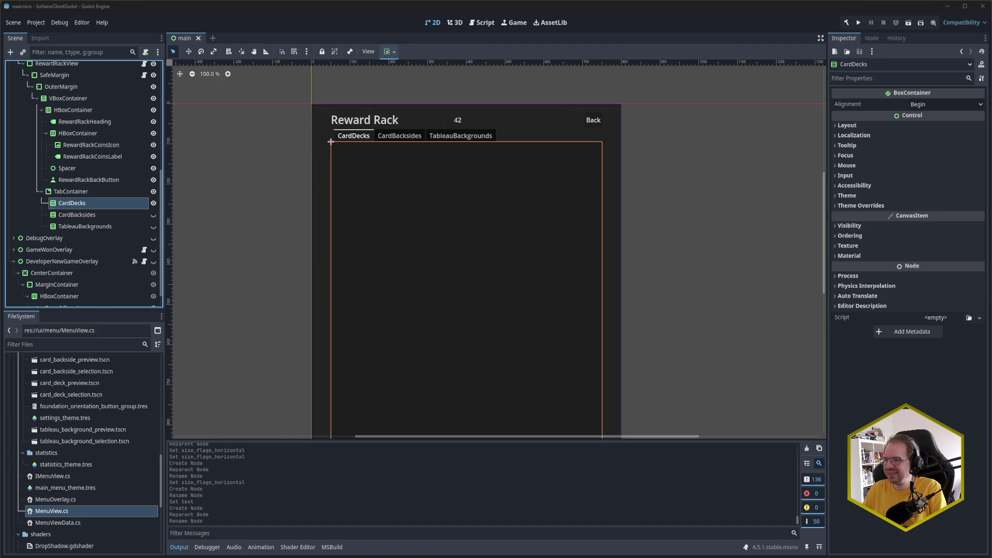
click(81, 205)
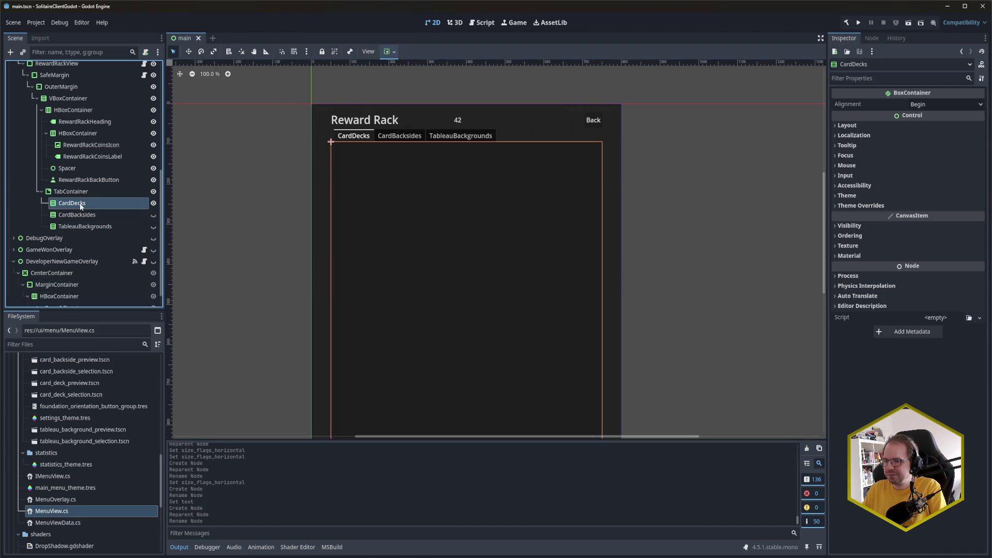
right_click(81, 205)
click(125, 393)
Wrap the CardDecks page in a new ScrollContainer and name that container CardDecks
key(ctrl+a)
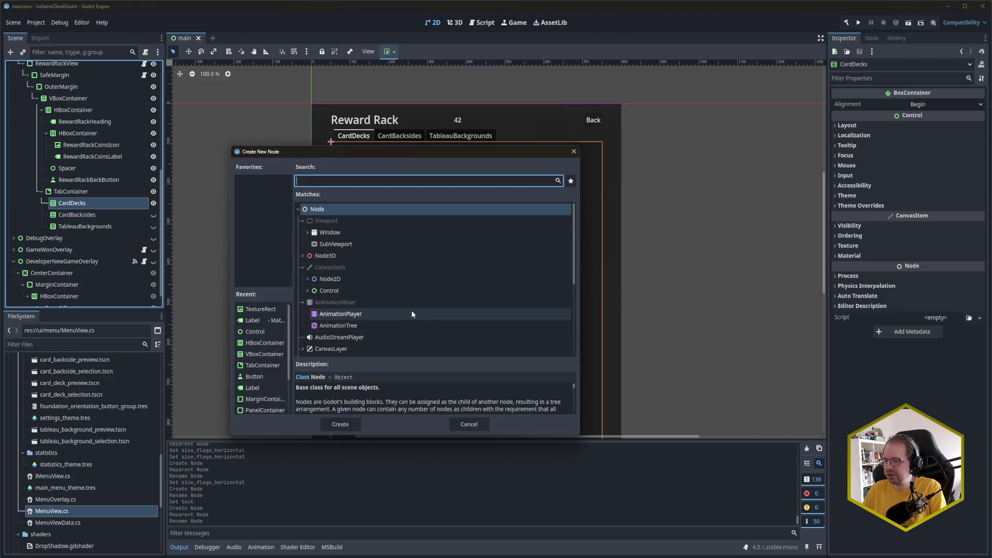
text(Scroll)
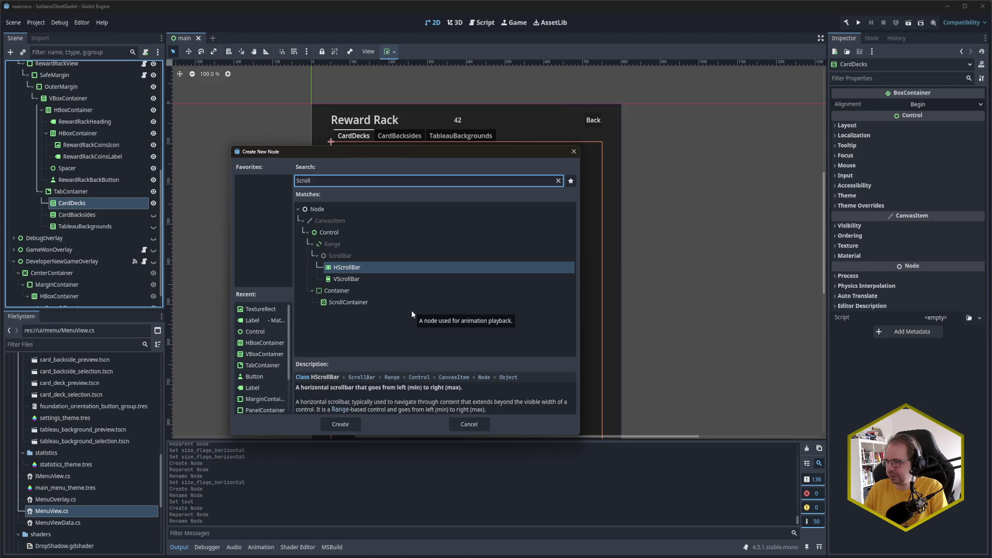
key(Down)
key(Down)
key(Down)
key(Return)
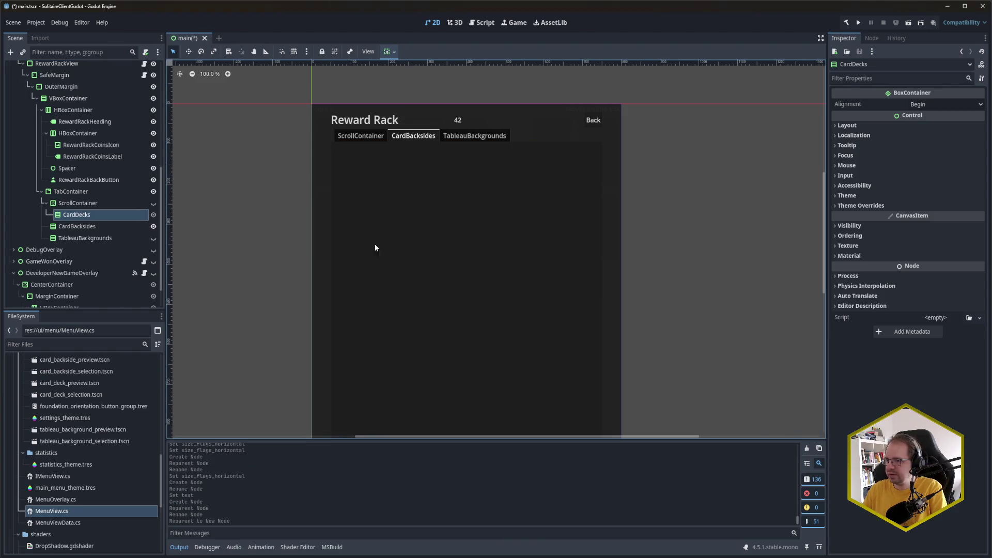
click(88, 215)
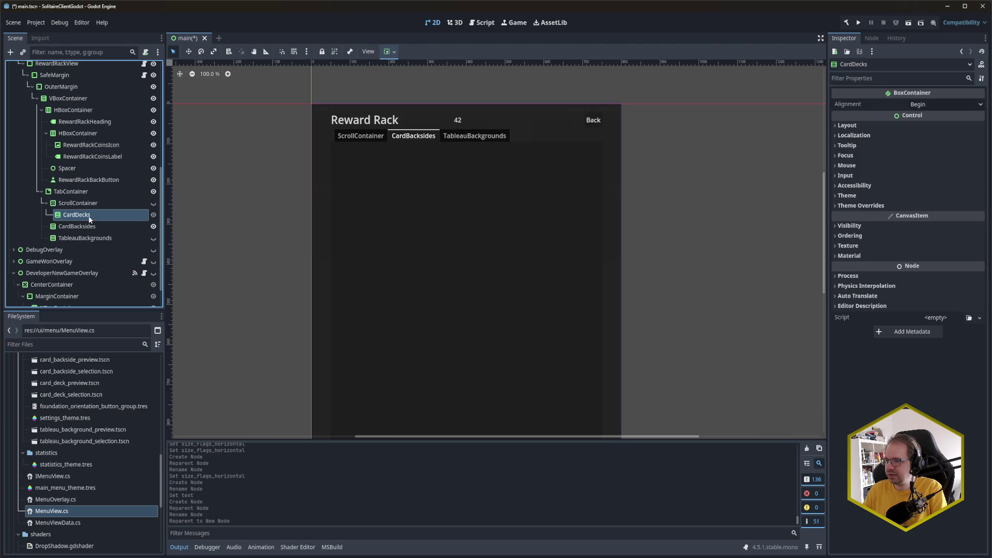
click(86, 205)
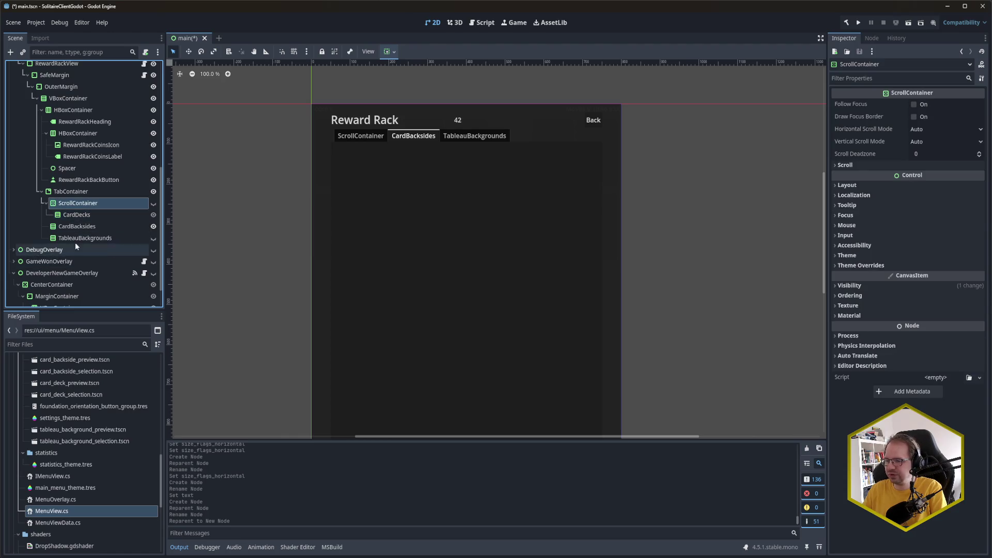
click(83, 217)
click(96, 207)
key(F2)
text(CardDecks)
key(Return)
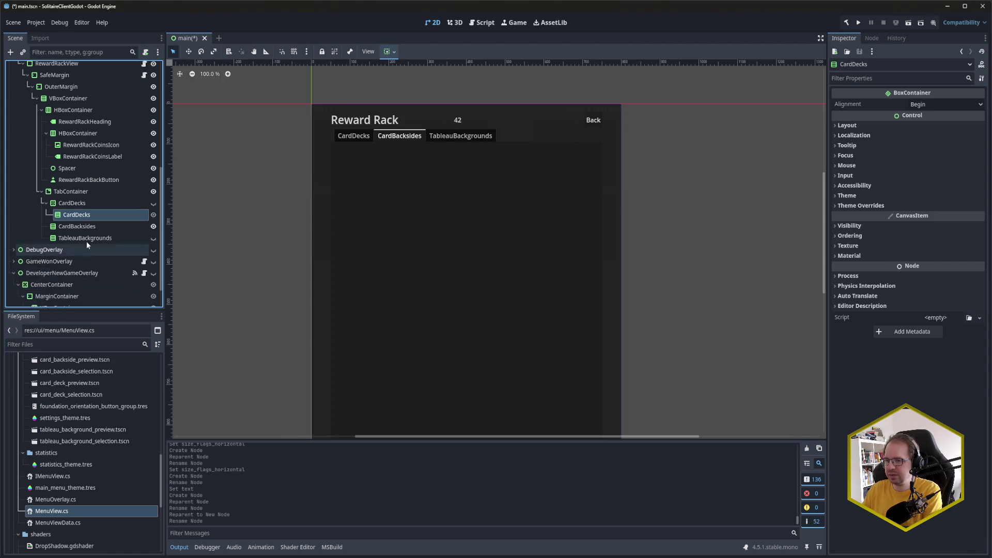
Rename the inner CardDecks page to VBoxContainer
double_click(117, 216)
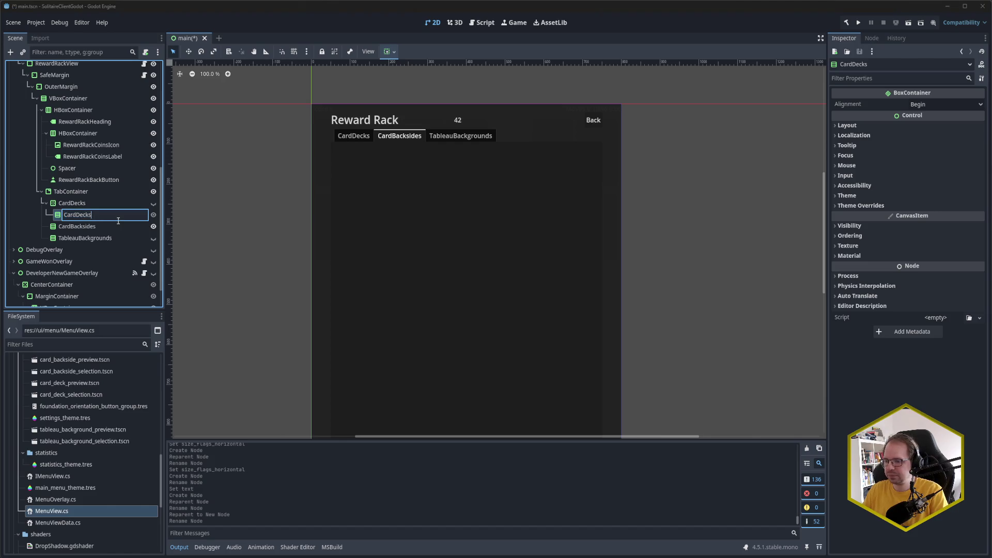
text(V)
text(BoxContainer)
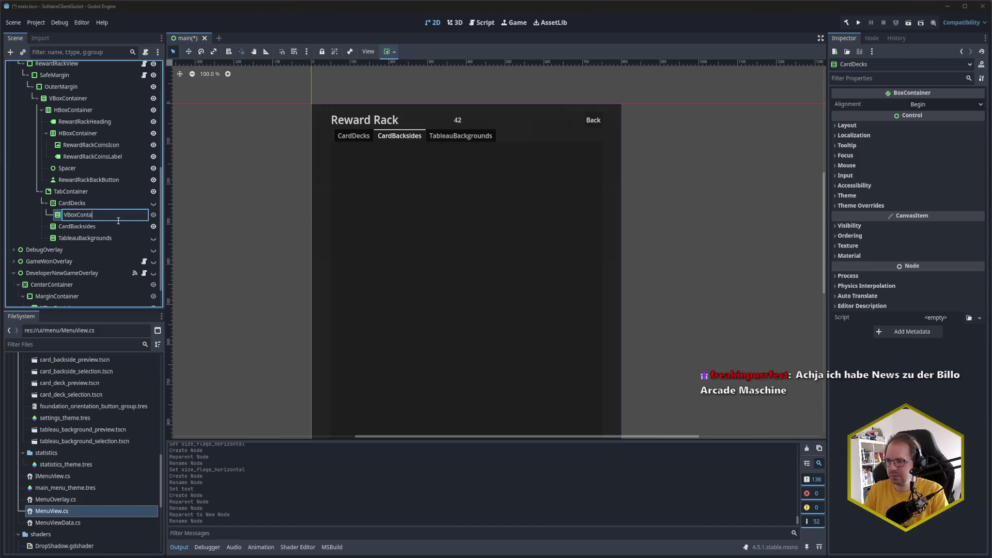
key(Return)
click(100, 238)
click(98, 227)
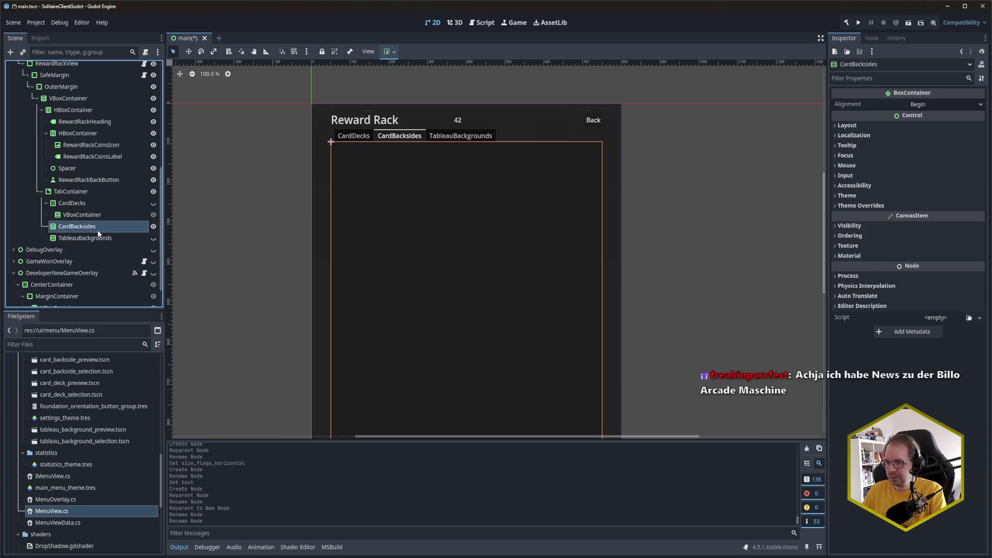
Change the node type of CardBacksides and TableauBackgrounds to ScrollContainer
right_click(88, 230)
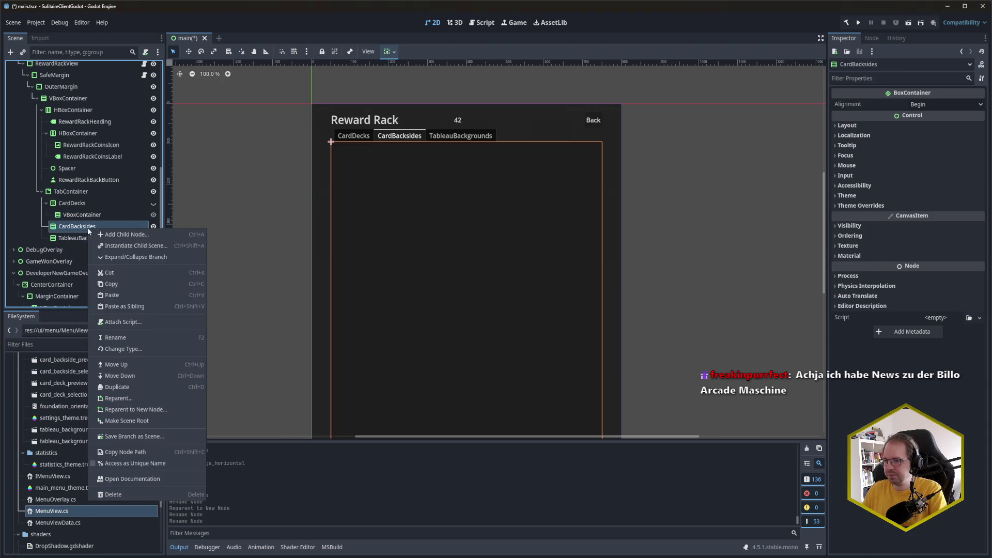
click(144, 349)
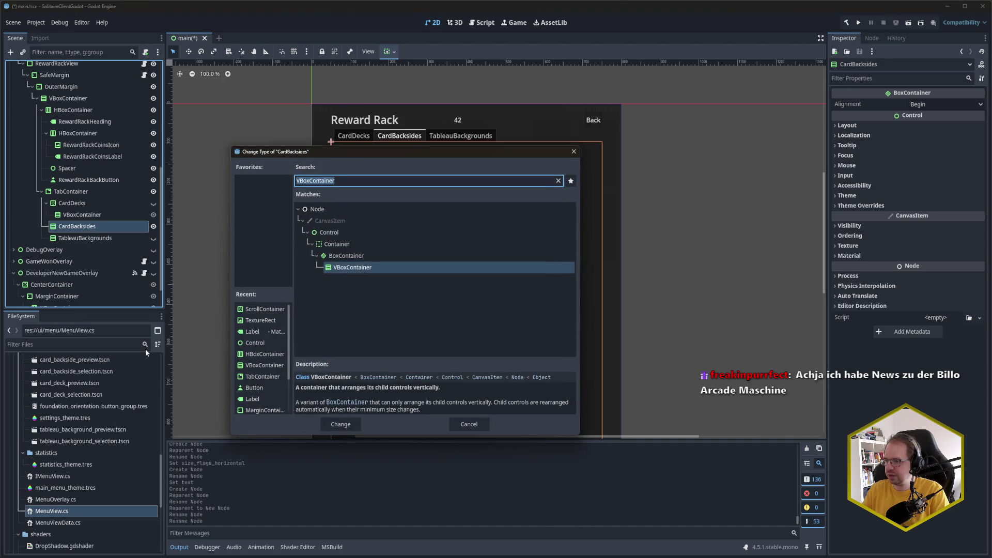
text(ScrollC)
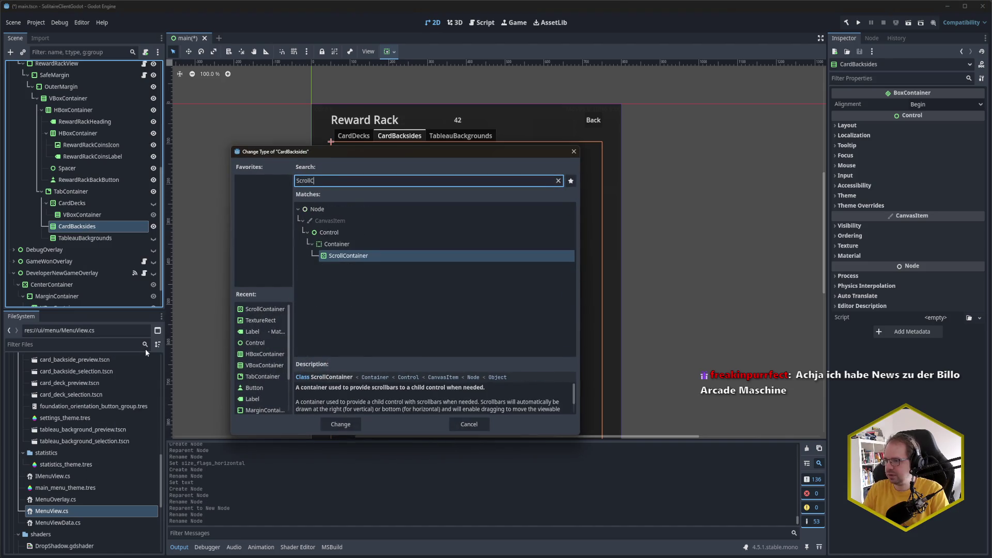
key(Return)
right_click(83, 240)
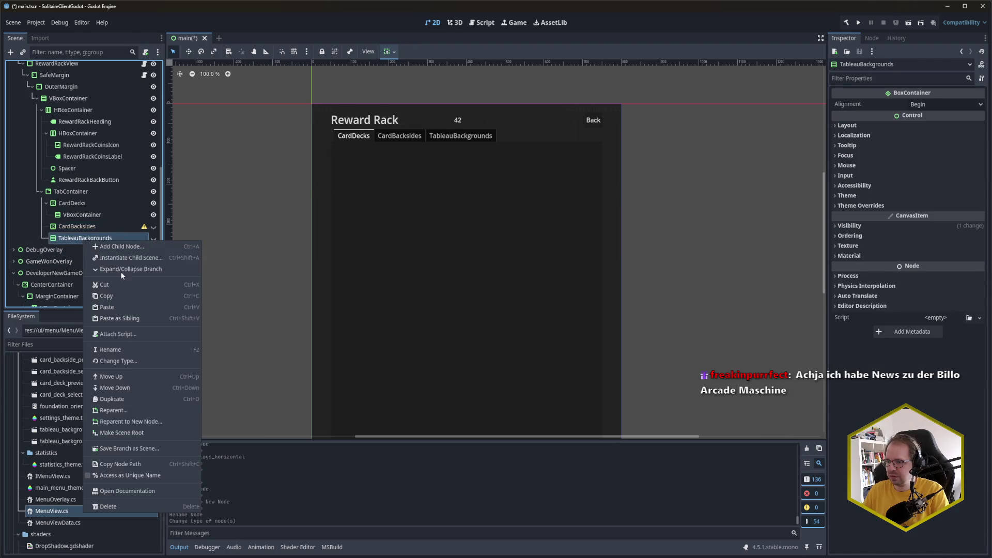
click(161, 360)
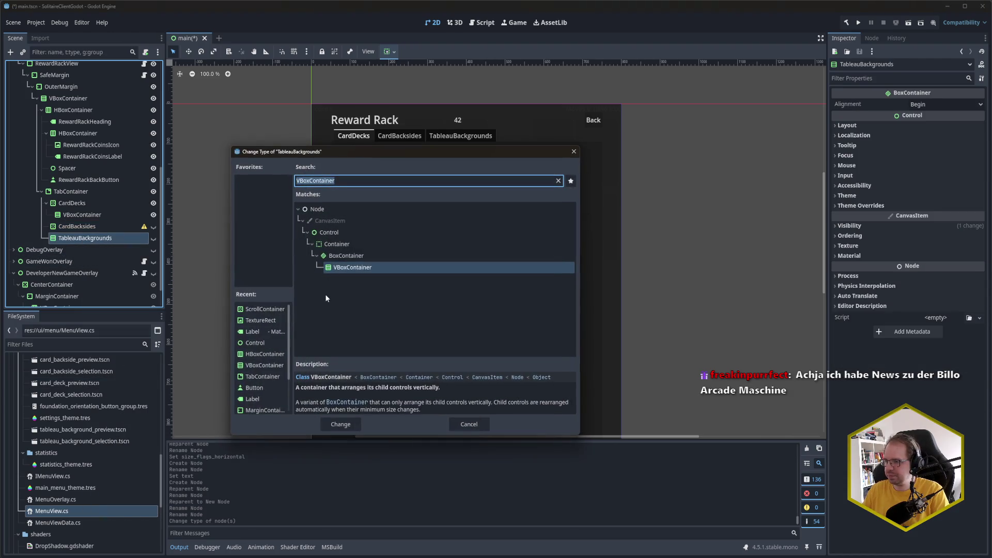
text(ScrollC)
key(Return)
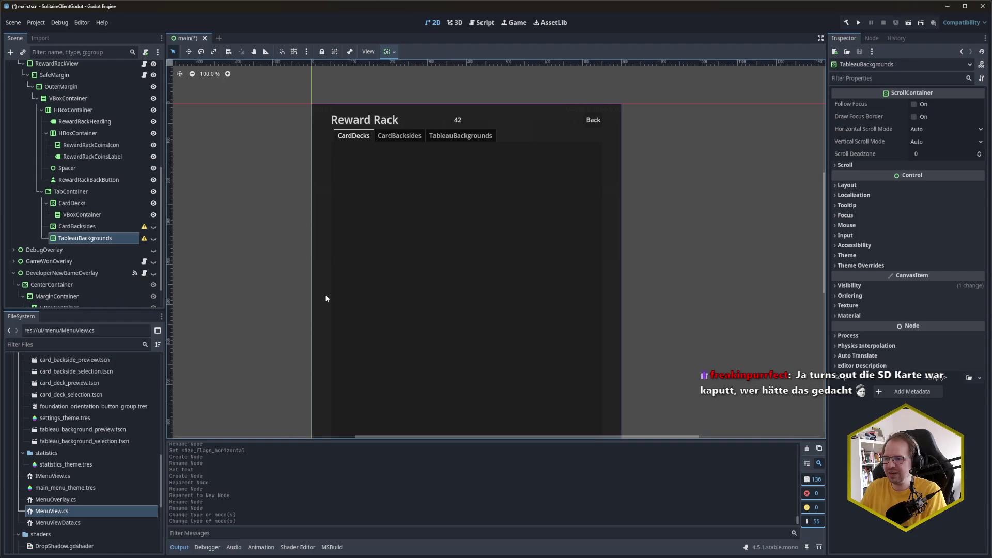
Begin adding a child to CardBacksides, cancel it, and select the CardDecks VBoxContainer
click(103, 226)
right_click(94, 229)
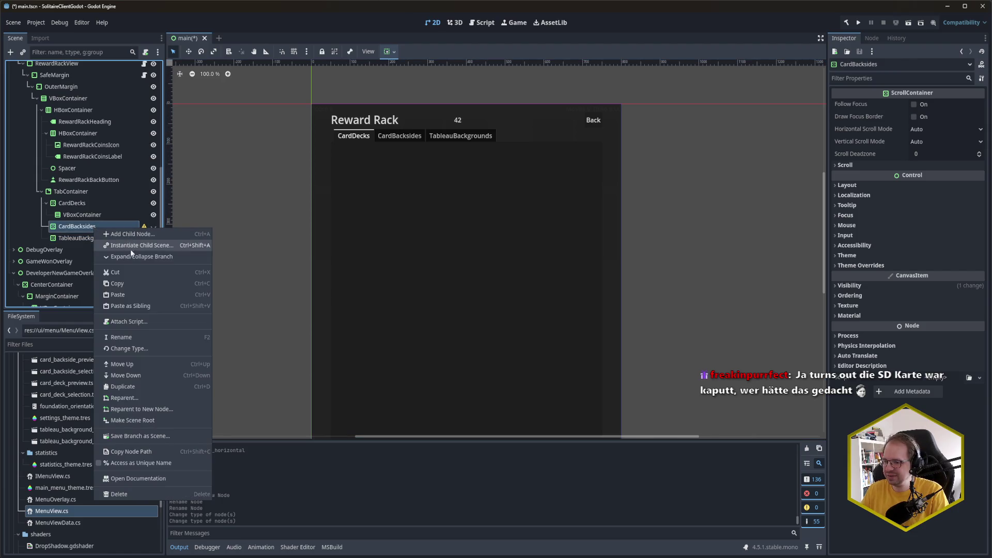
key(ctrl+a)
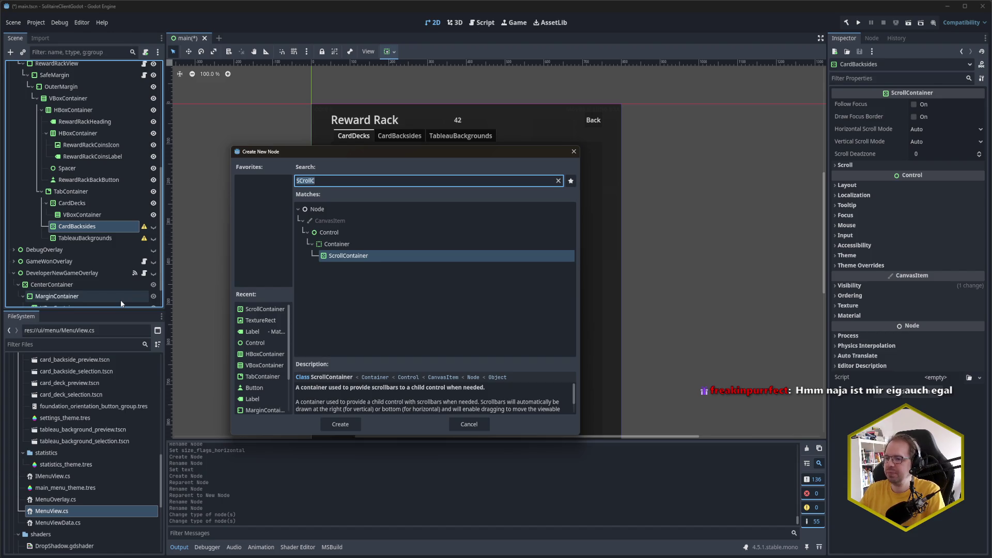
key(Escape)
click(85, 215)
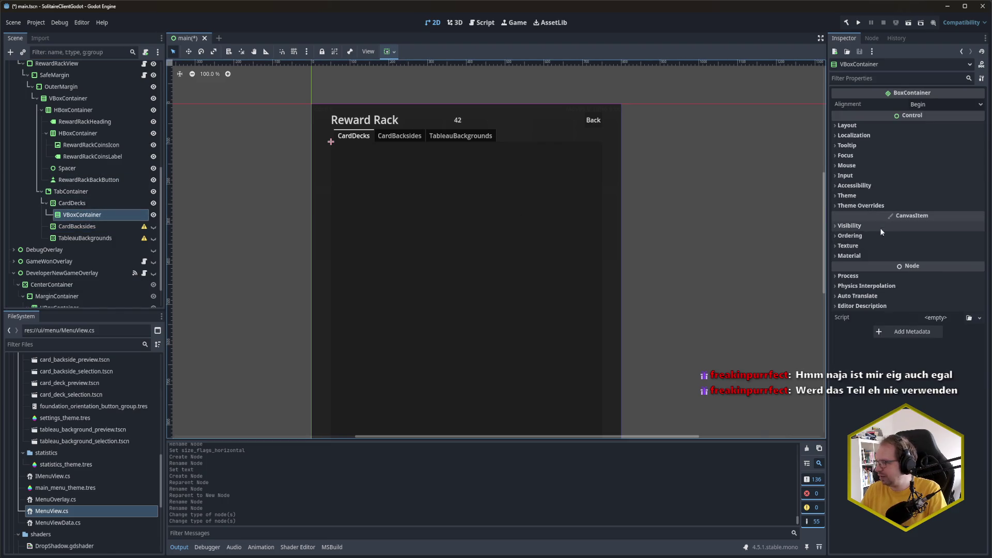
Tick Horizontal and Vertical Expand in the VBoxContainer's Container Sizing, then save
click(881, 126)
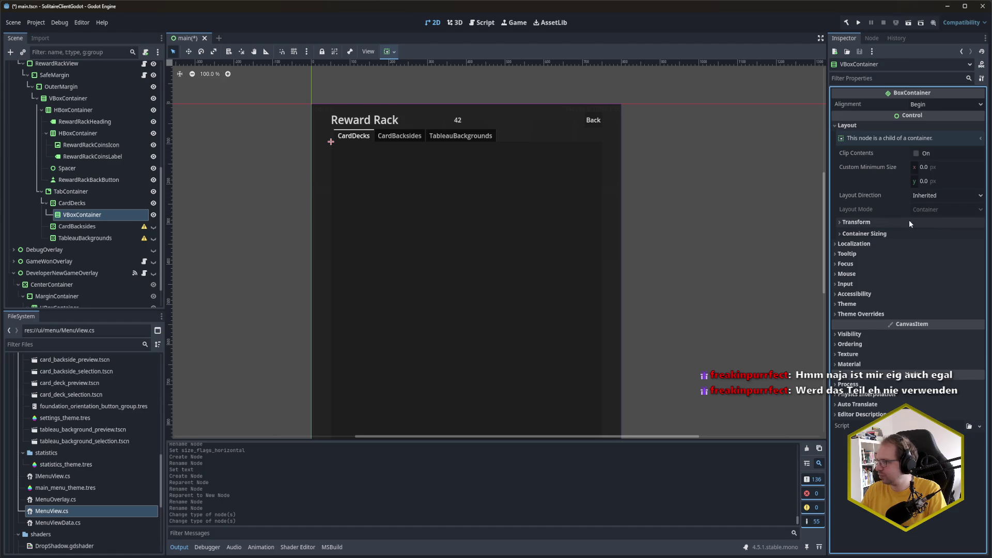
click(903, 235)
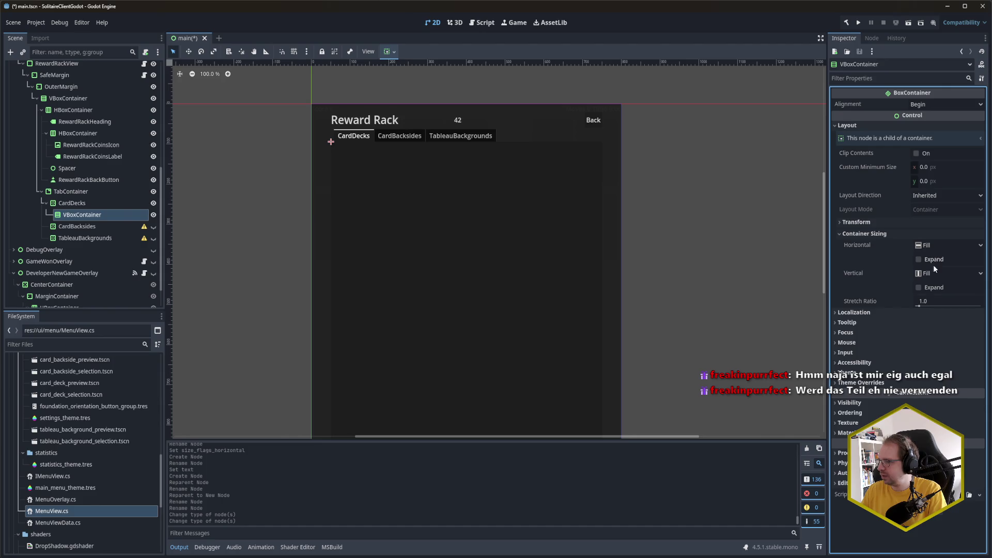
click(935, 257)
click(935, 288)
key(ctrl+s)
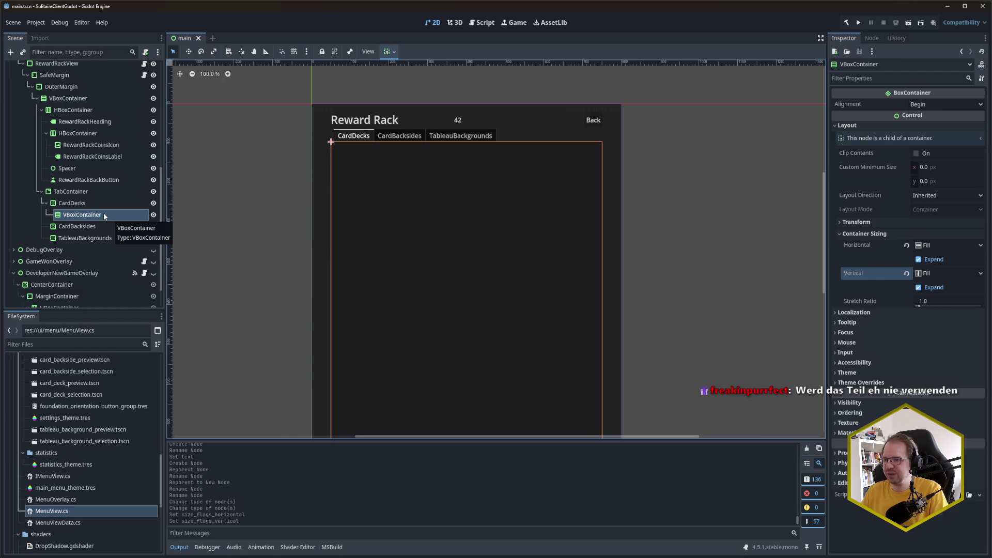
Add an HBoxContainer child to the CardDecks VBoxContainer
key(ctrl+a)
text(HBox)
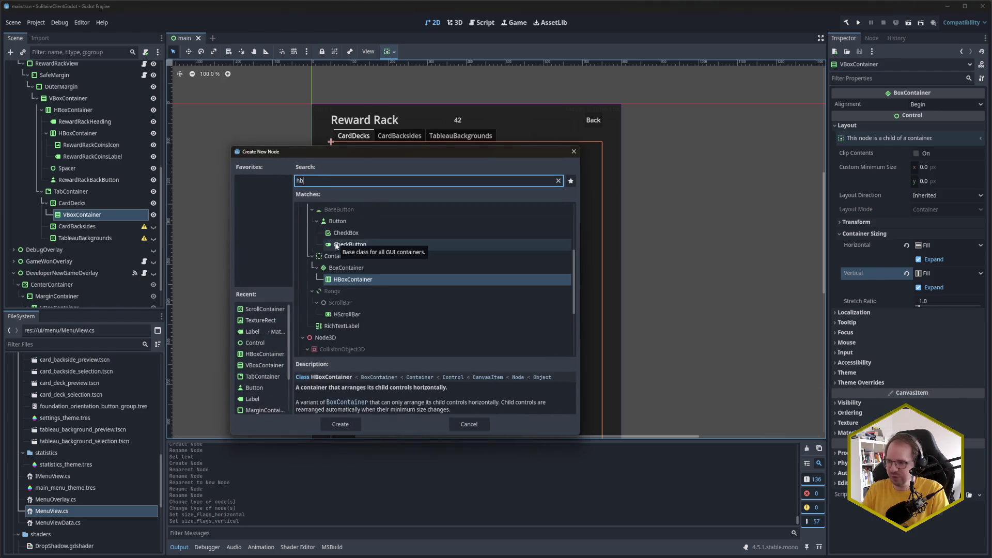
key(Return)
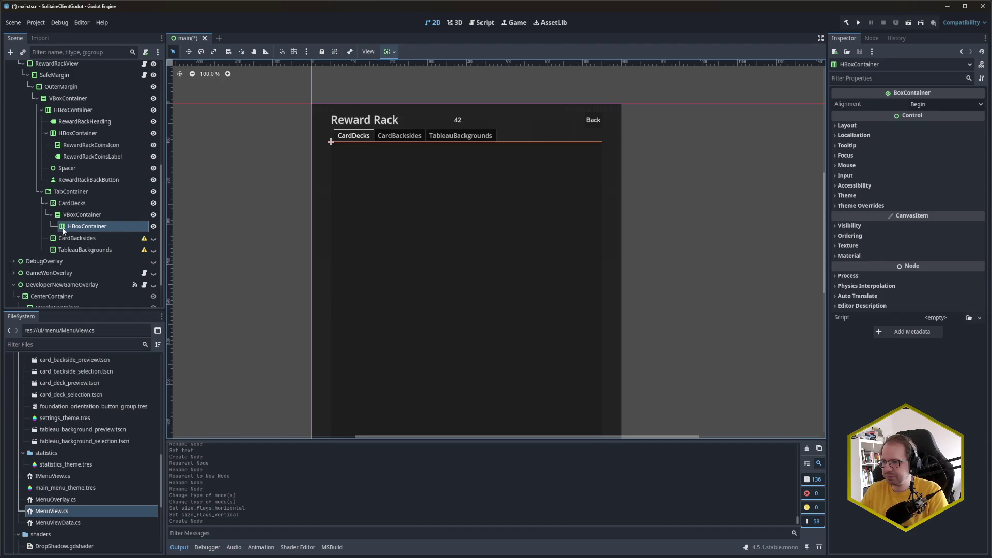
Add a Button inside the new HBoxContainer and begin editing its Text field
right_click(95, 229)
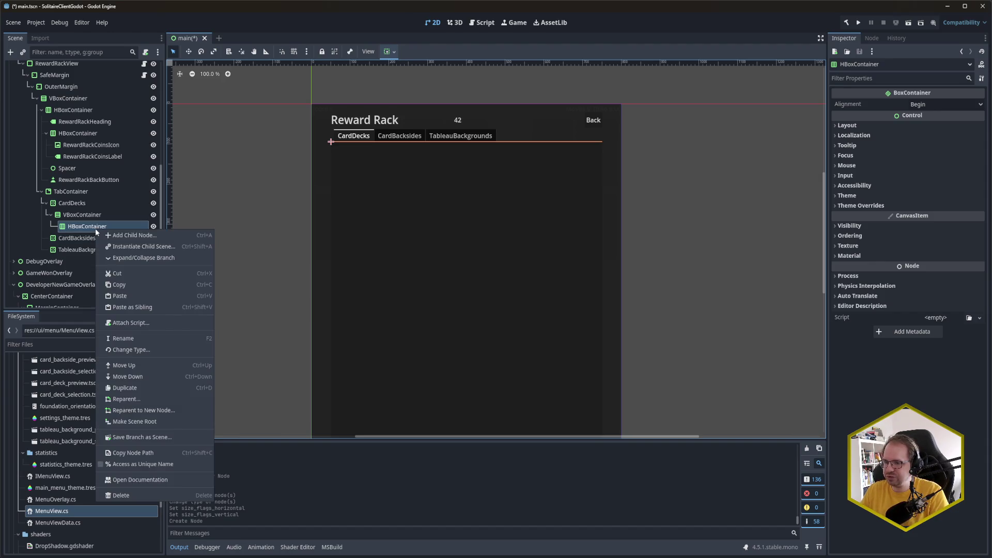
click(91, 229)
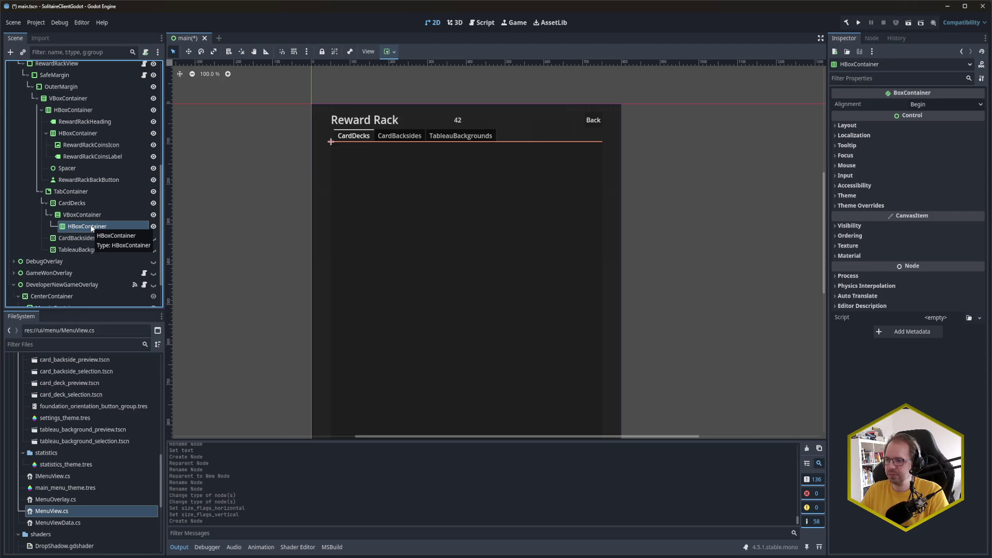
right_click(91, 229)
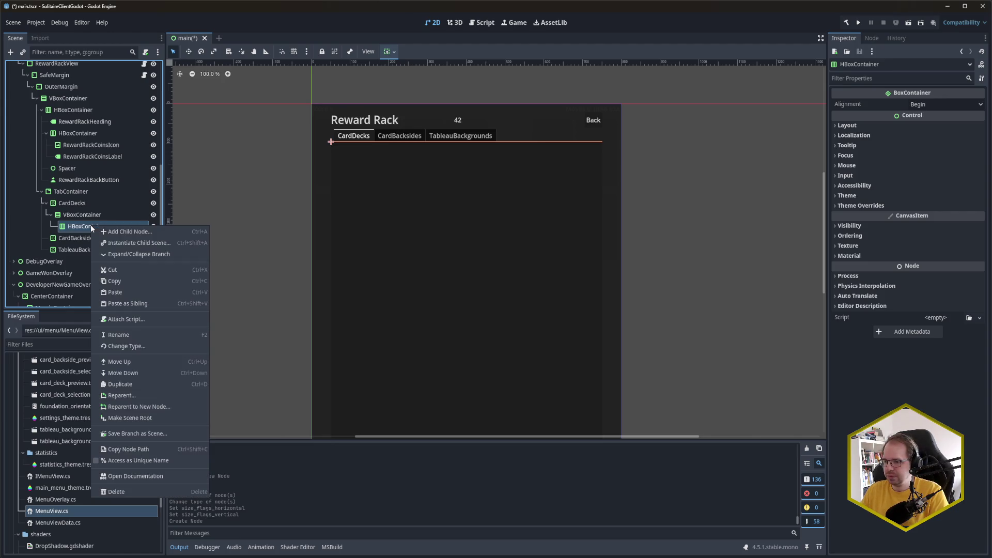
key(ctrl+a)
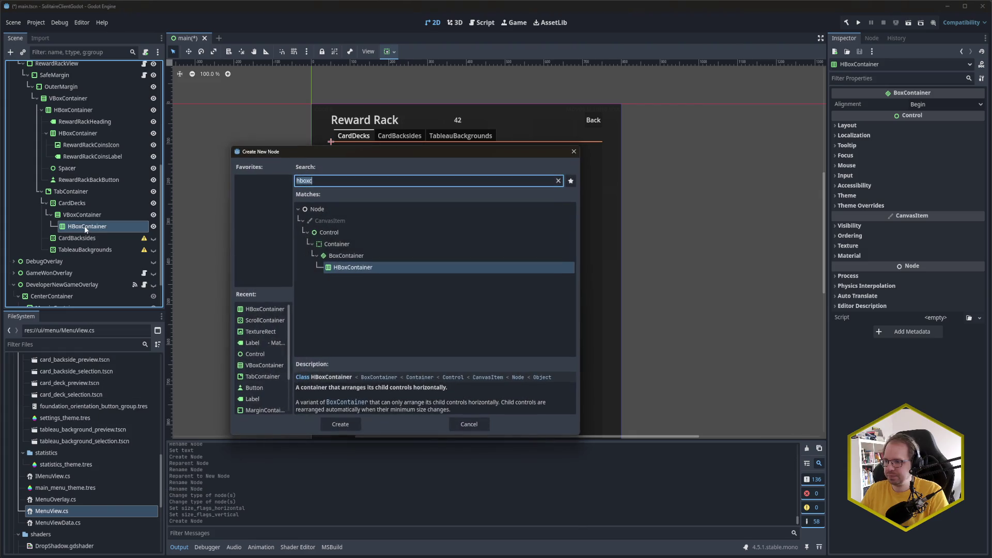
text(Button)
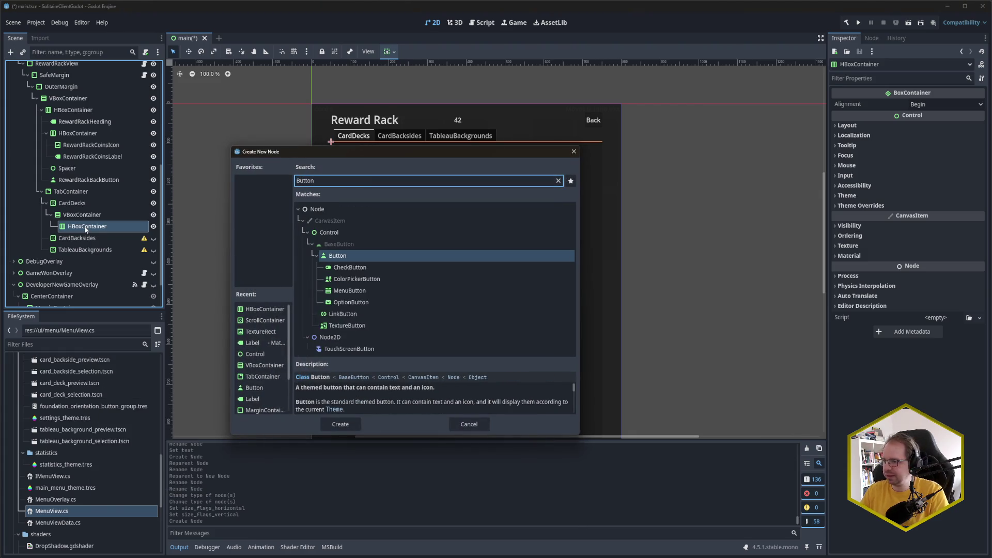
key(Return)
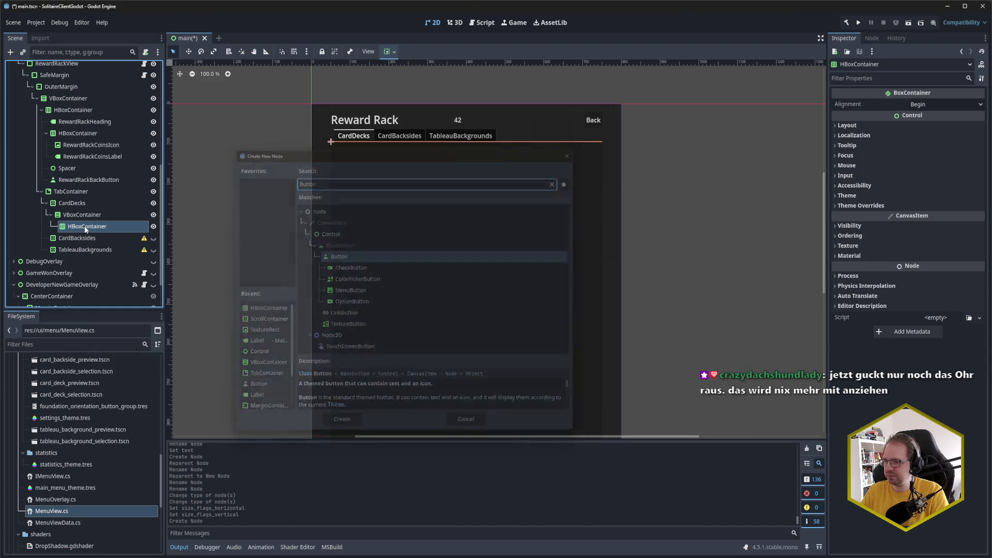
click(887, 127)
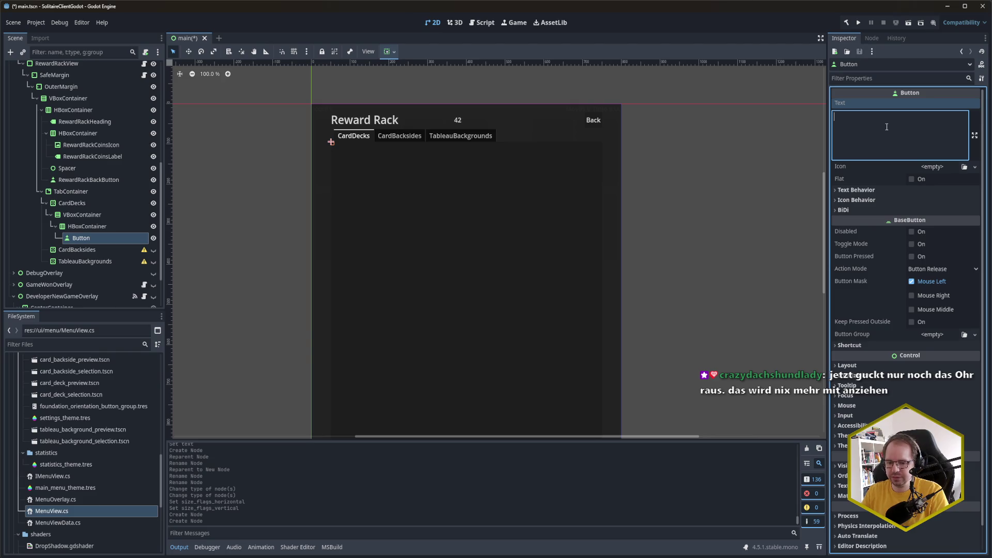
Set the new button's text to 'Unlock', replacing the interim 'Redeem', and save the scene
text(Redeem)
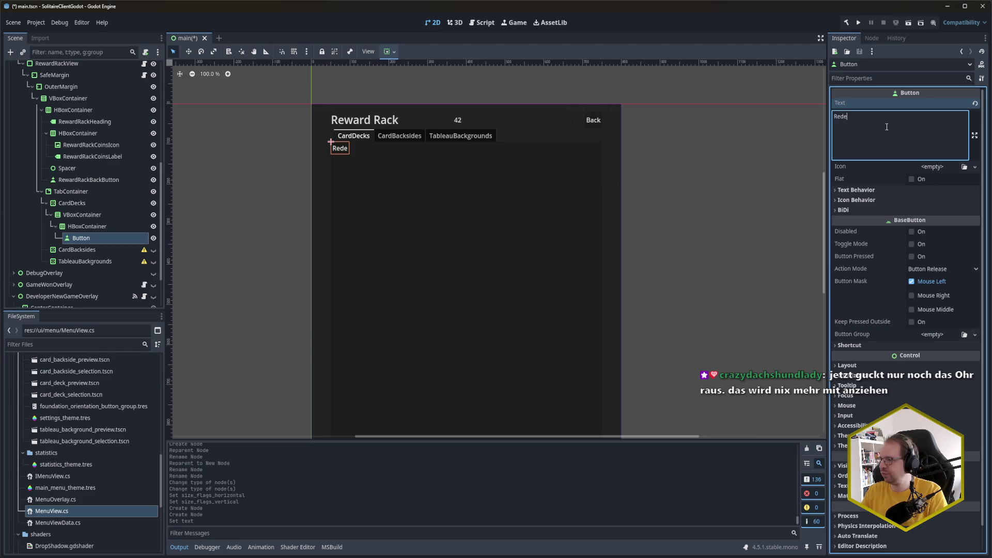
key(ctrl+s)
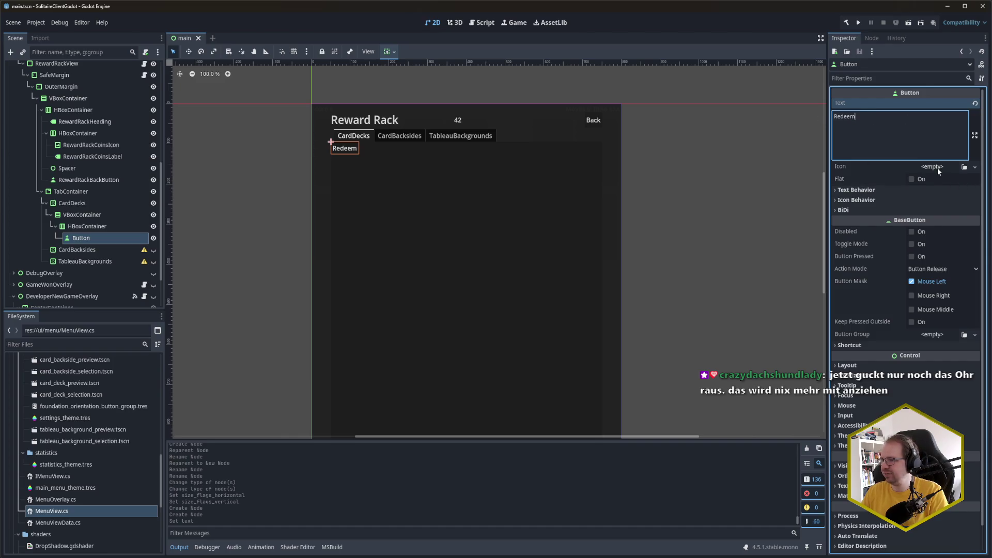
key(ctrl+a)
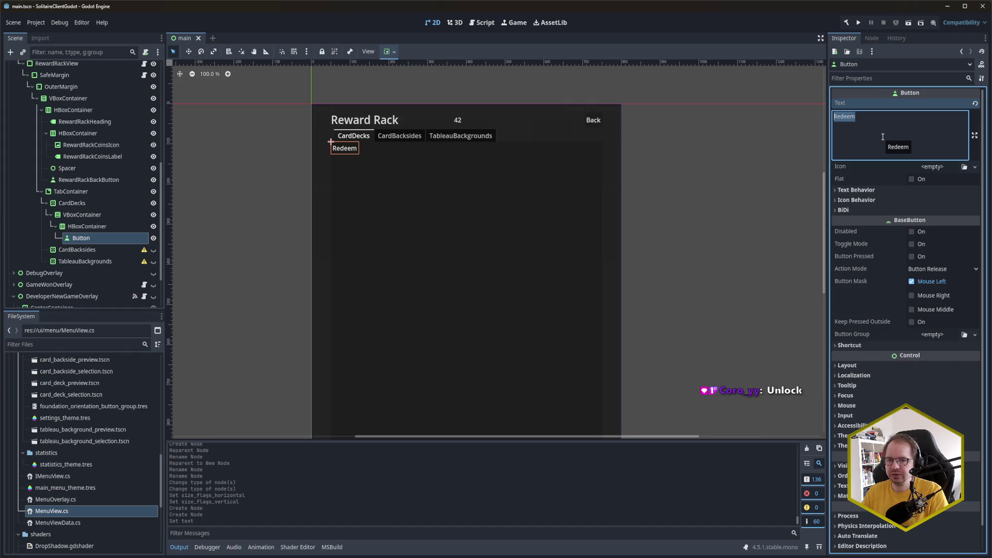
text(Unlock)
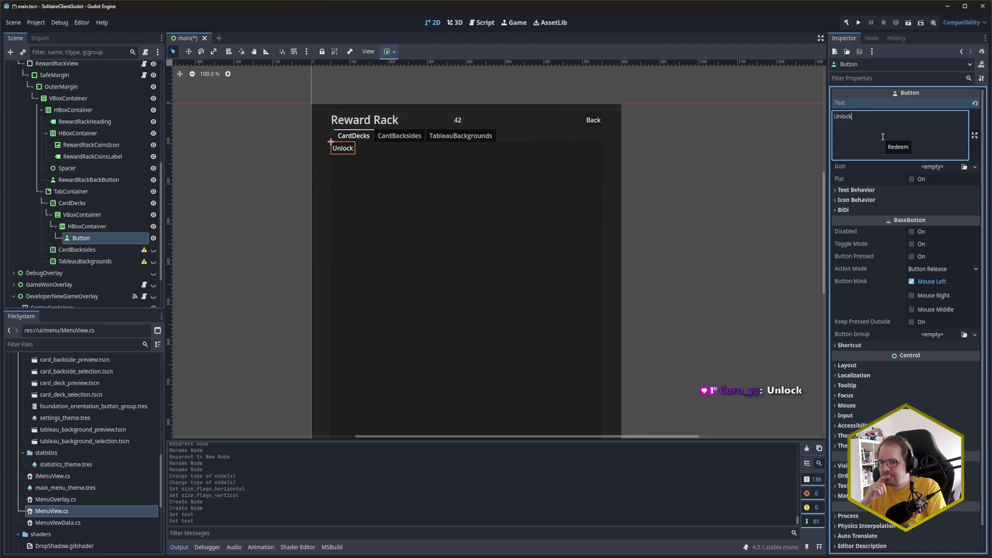
key(ctrl+s)
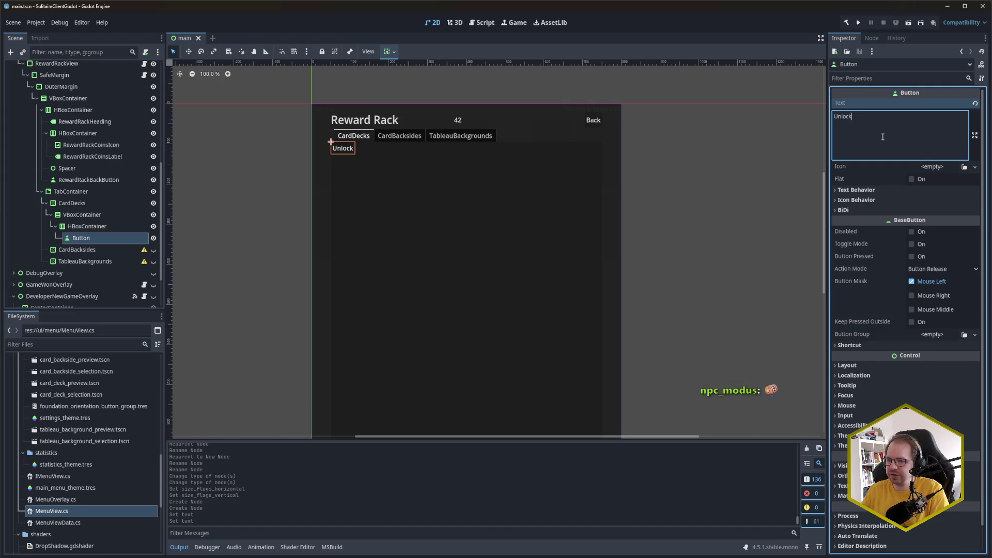
Add a TextureRect child to the HBoxContainer beside the button
click(87, 228)
key(ctrl+a)
text(TextureRect)
key(Return)
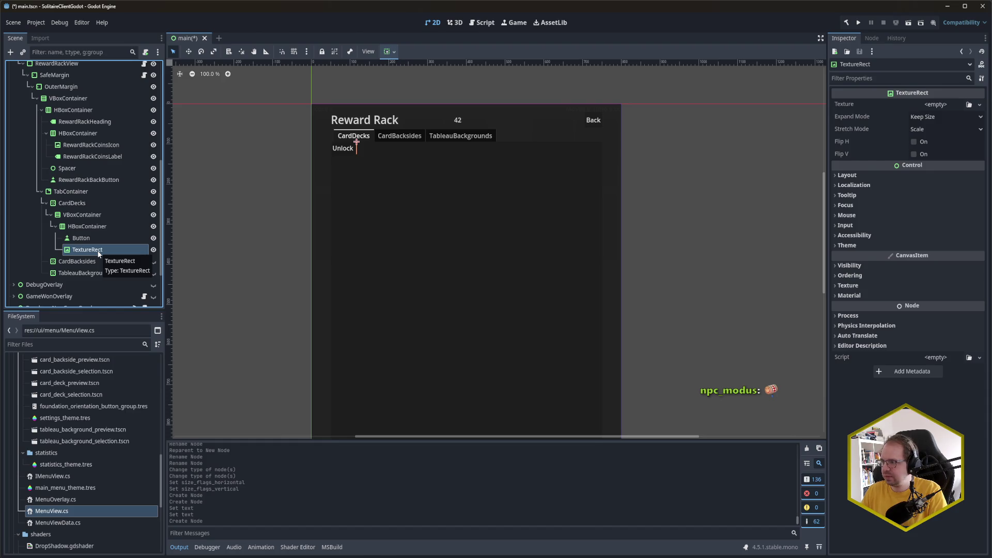
Set the TextureRect's Custom Minimum Size to 100 × 157 and save the scene
click(875, 175)
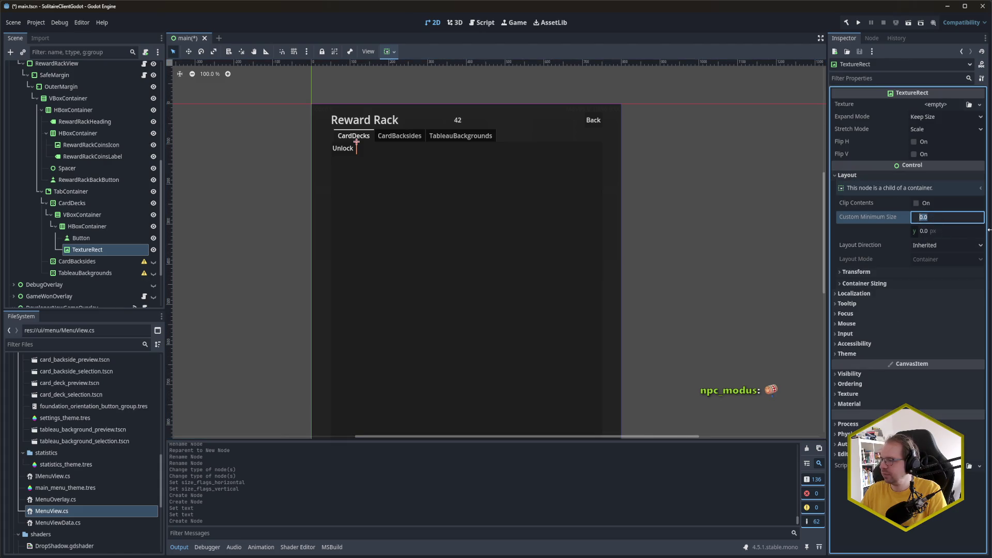
text(100)
key(Tab)
text(157)
key(Return)
key(ctrl+s)
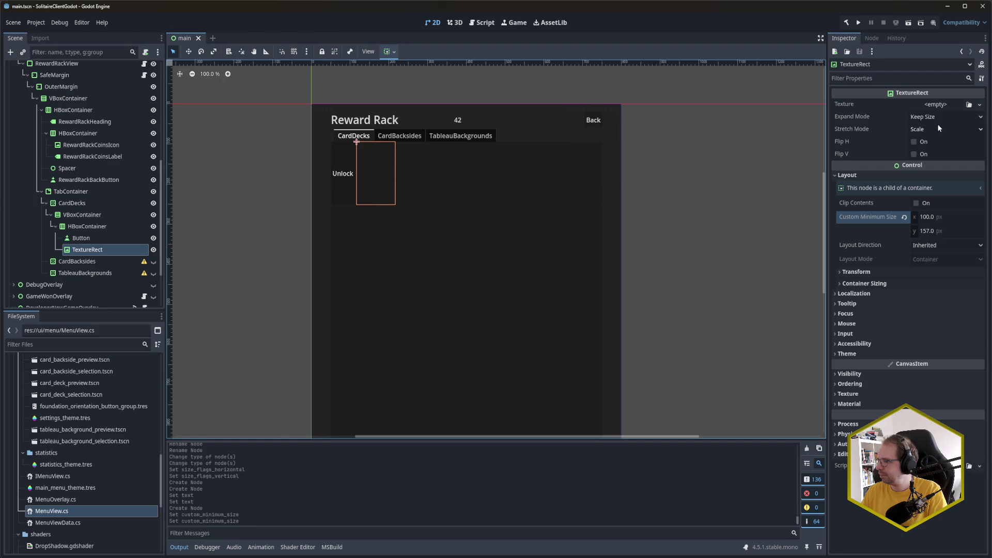
Browse the card backsides folder, then expand assets/cards/decks/tuem to list its card files
scroll(82, 418, up, 15)
double_click(82, 418)
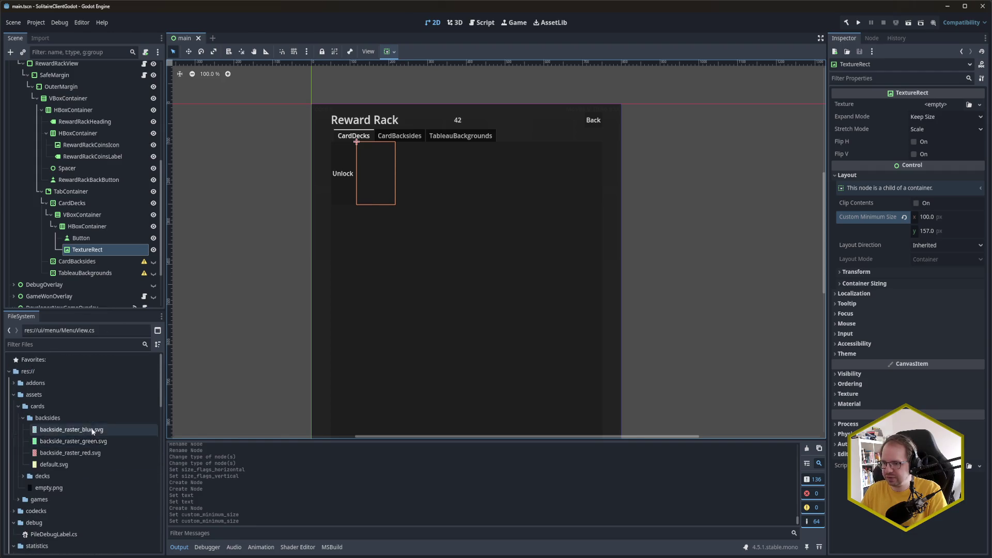
click(77, 430)
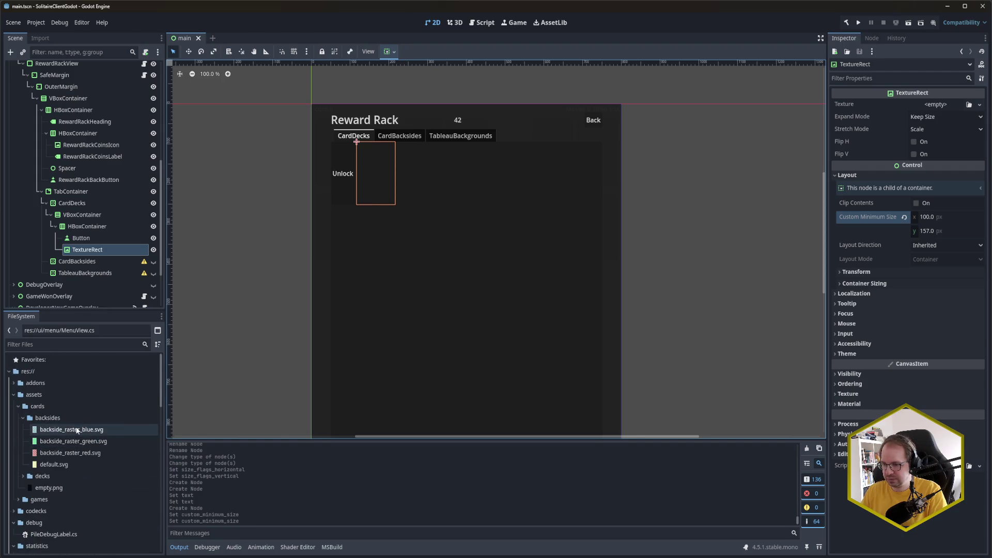
click(60, 417)
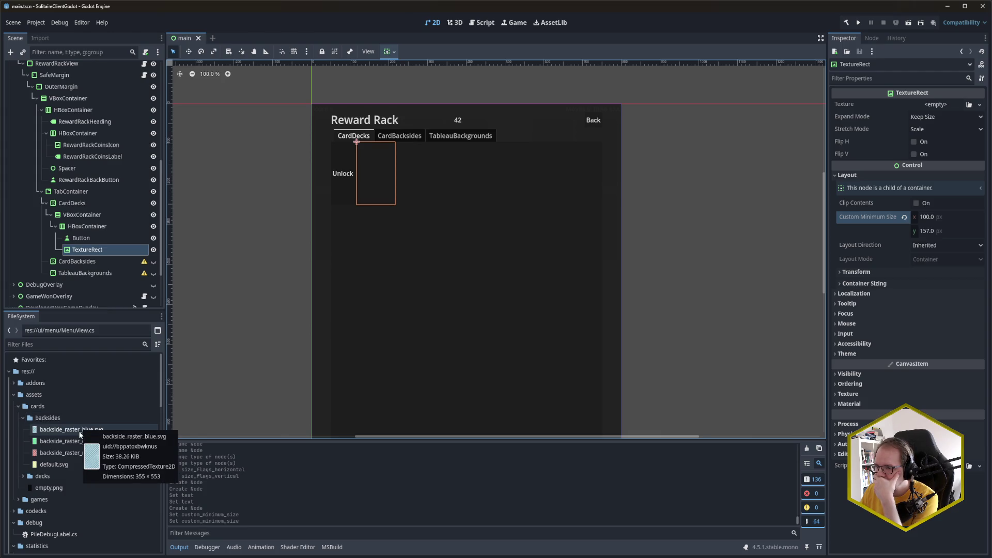
mouse_move(81, 451)
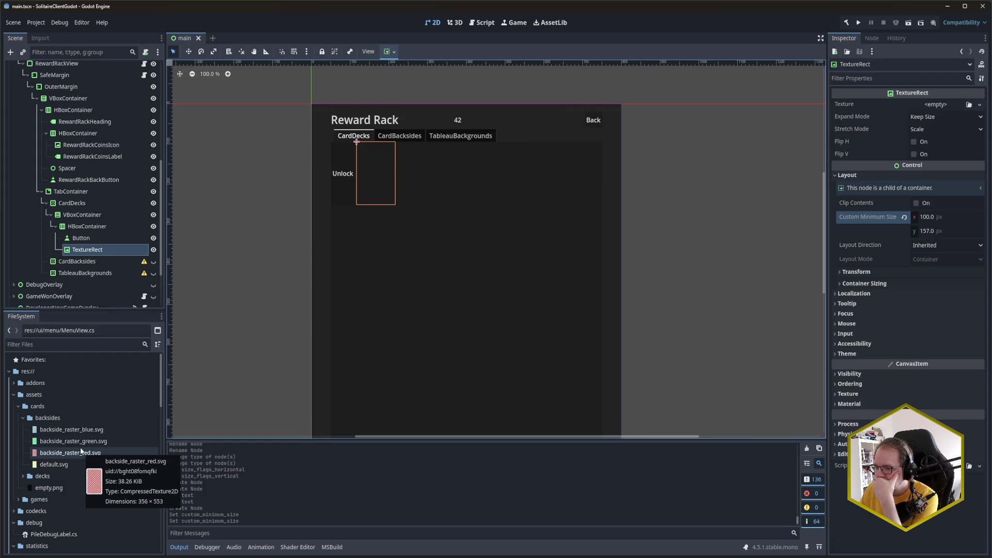
click(23, 417)
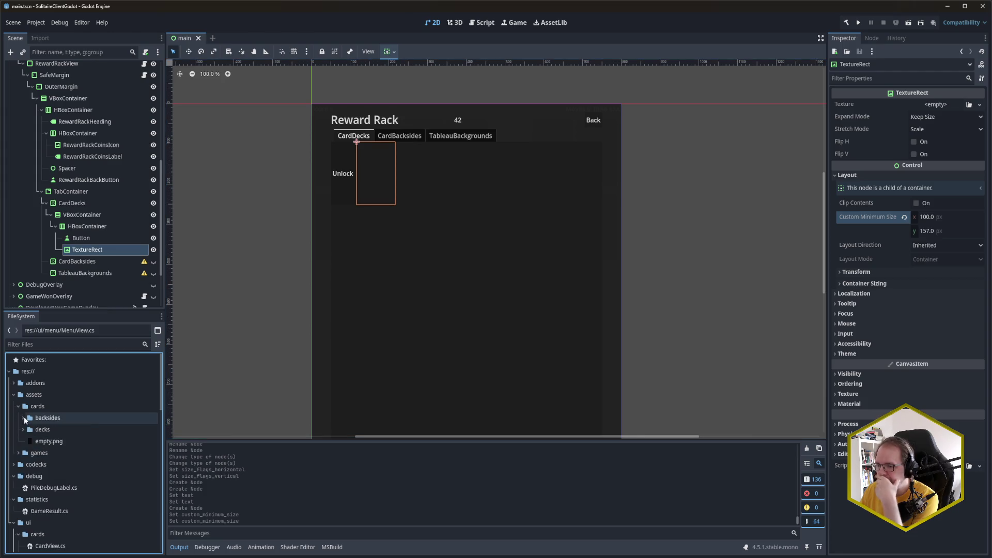
click(21, 428)
click(20, 428)
click(26, 442)
scroll(64, 451, down, 3)
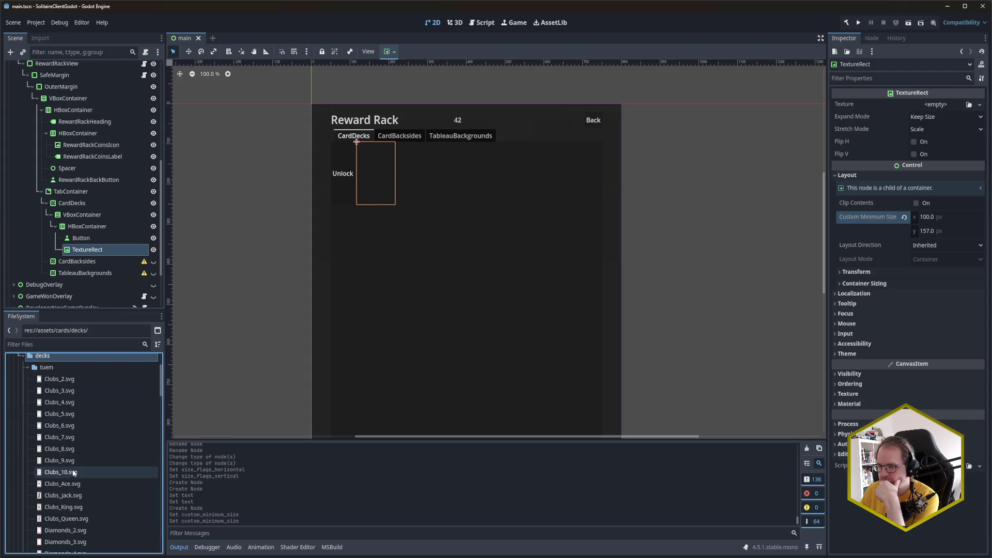
Use Clubs_10.svg as the TextureRect's texture and save the scene
mouse_move(73, 474)
mouse_move(73, 475)
mouse_down()
mouse_move(310, 336)
mouse_move(776, 155)
mouse_move(928, 109)
mouse_up()
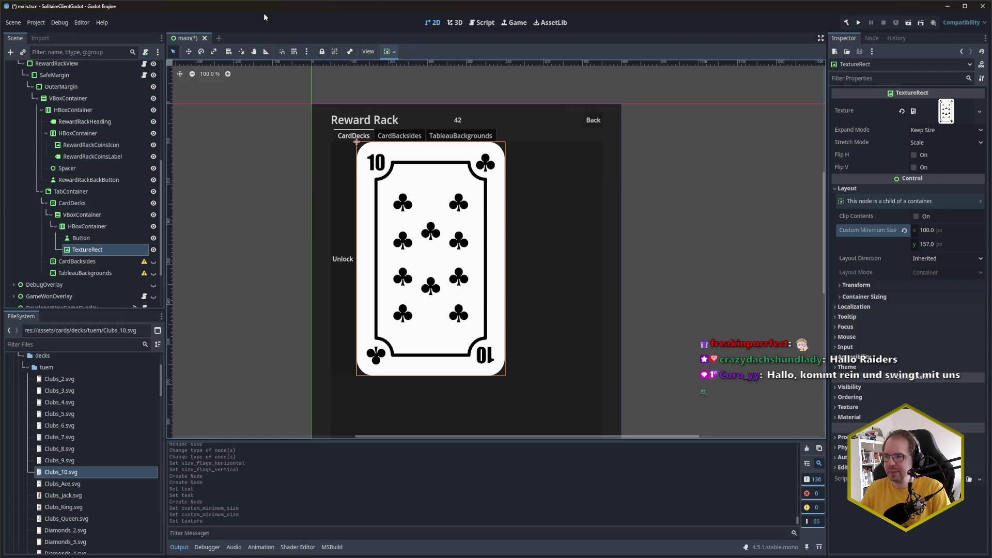
key(ctrl+s)
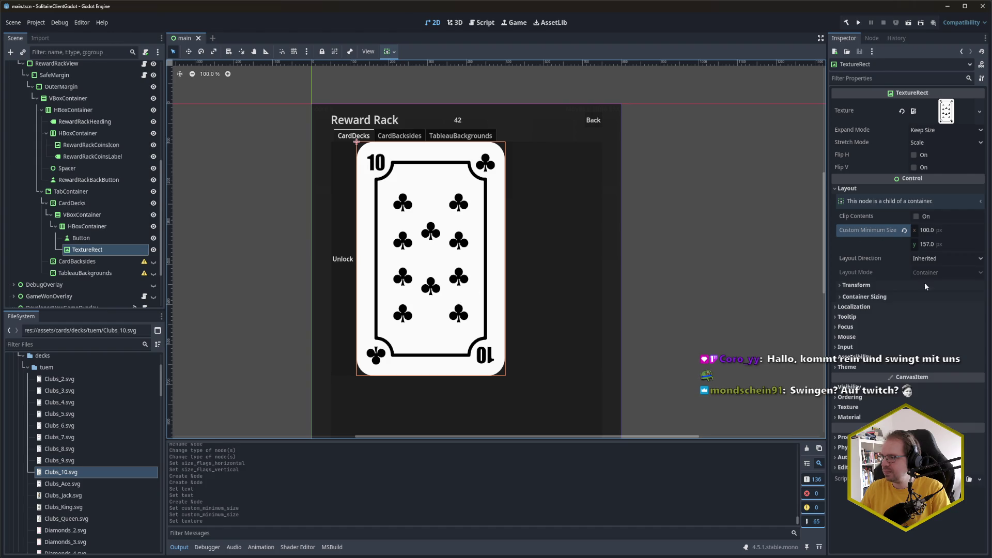
Check the TextureRect's Container Sizing options, then delete the TextureRect node
click(885, 298)
click(886, 298)
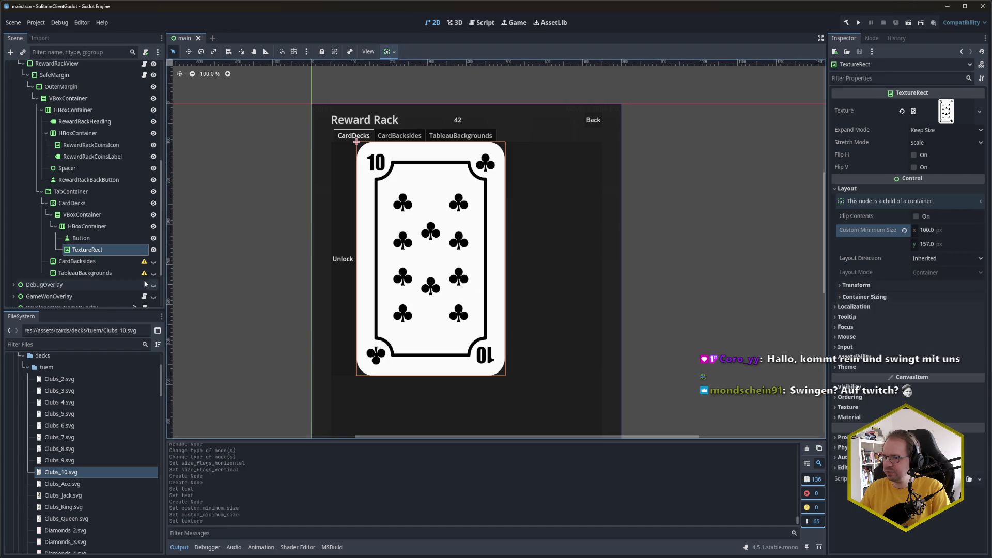
click(112, 250)
click(101, 240)
click(103, 245)
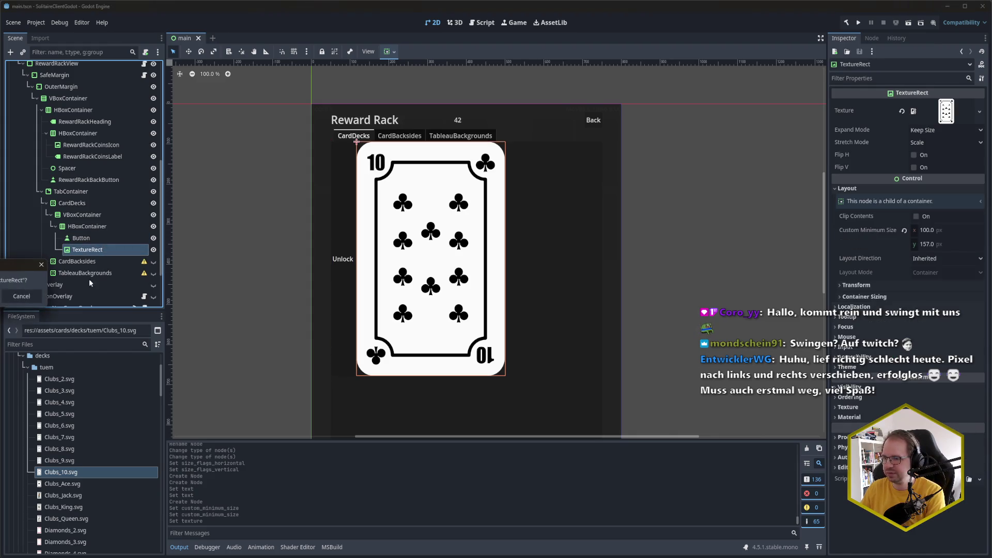
key(Delete)
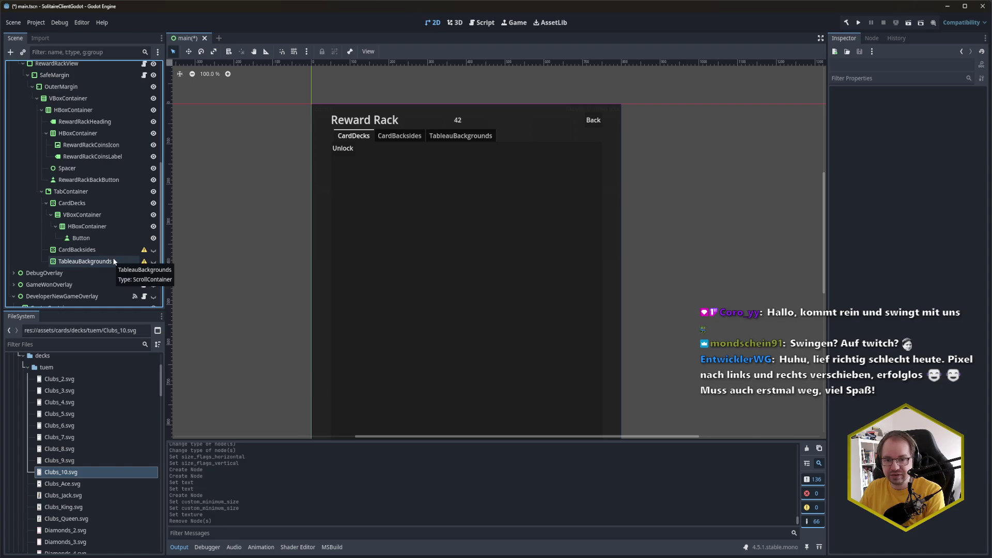
Undo the deletion to restore the 10-of-clubs TextureRect and select it
click(199, 288)
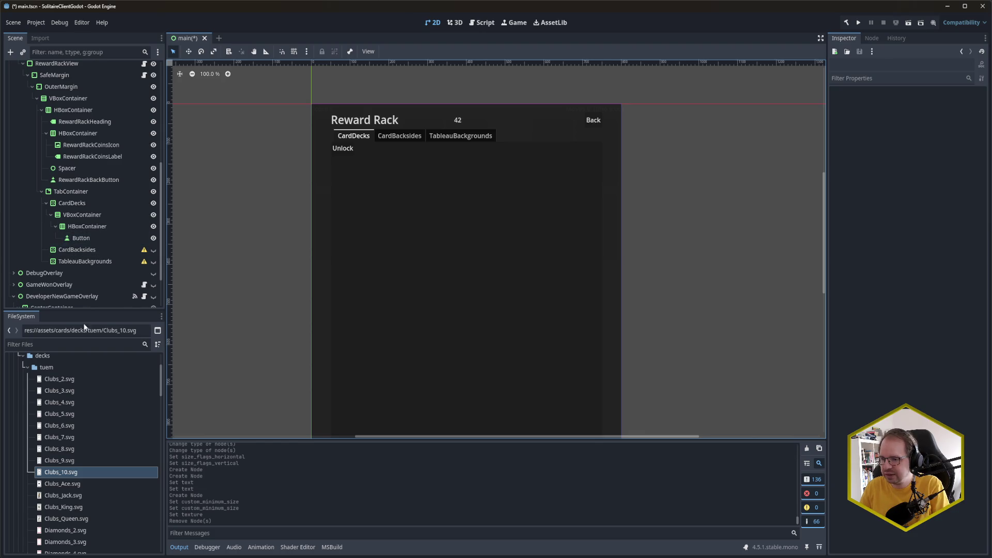
key(ctrl+z)
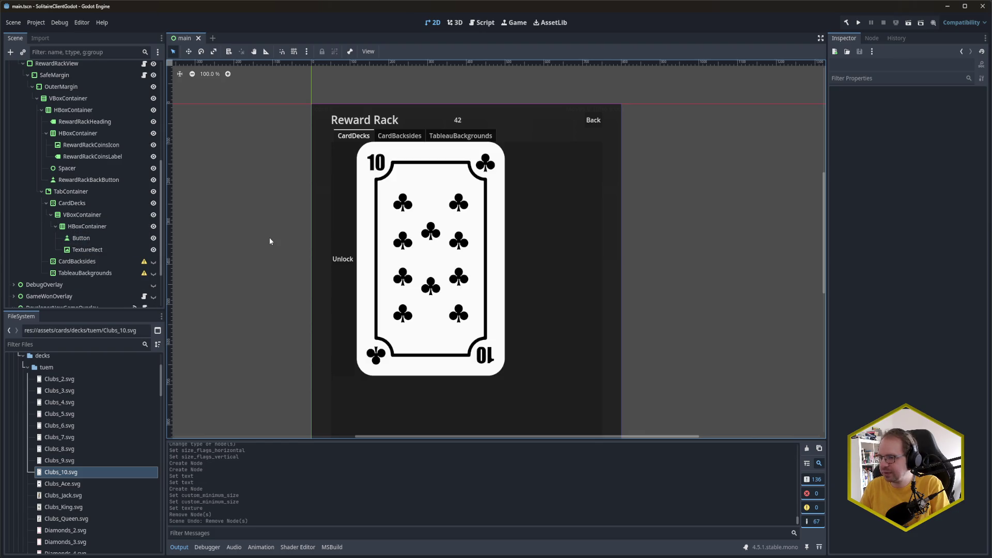
click(120, 250)
Scroll the FileSystem dock down to the res://ui/cards folder containing CardView.cs
scroll(91, 451, down, 10)
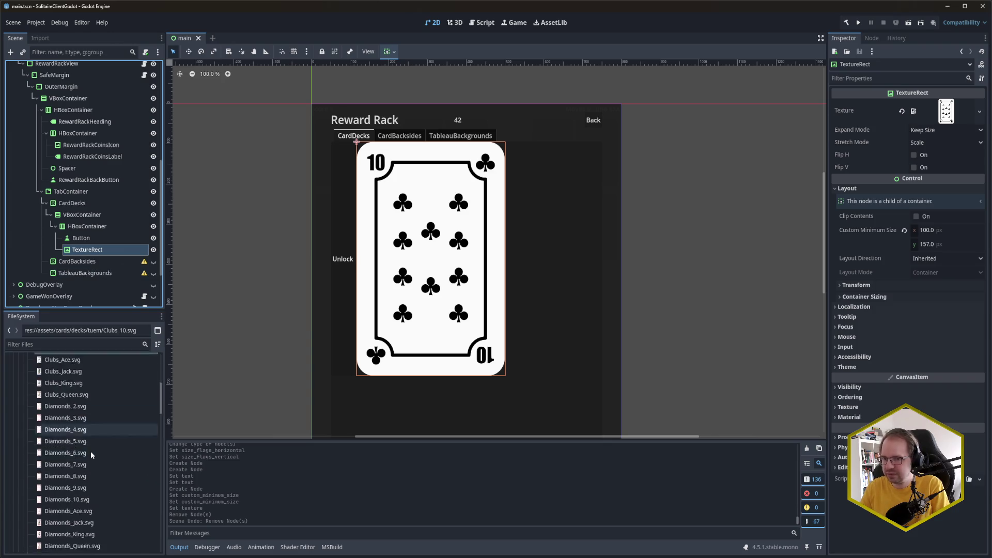
scroll(98, 437, down, 5)
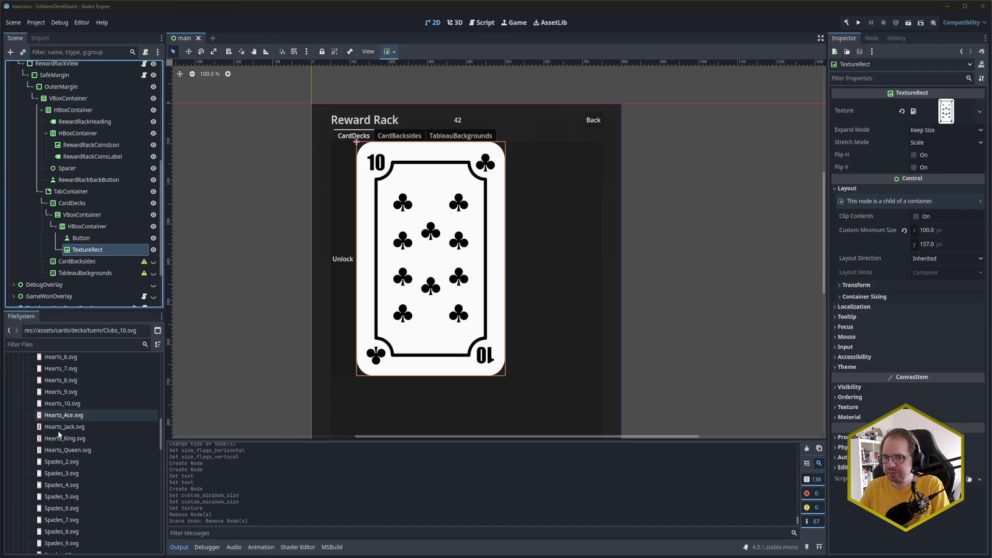
scroll(79, 450, down, 3)
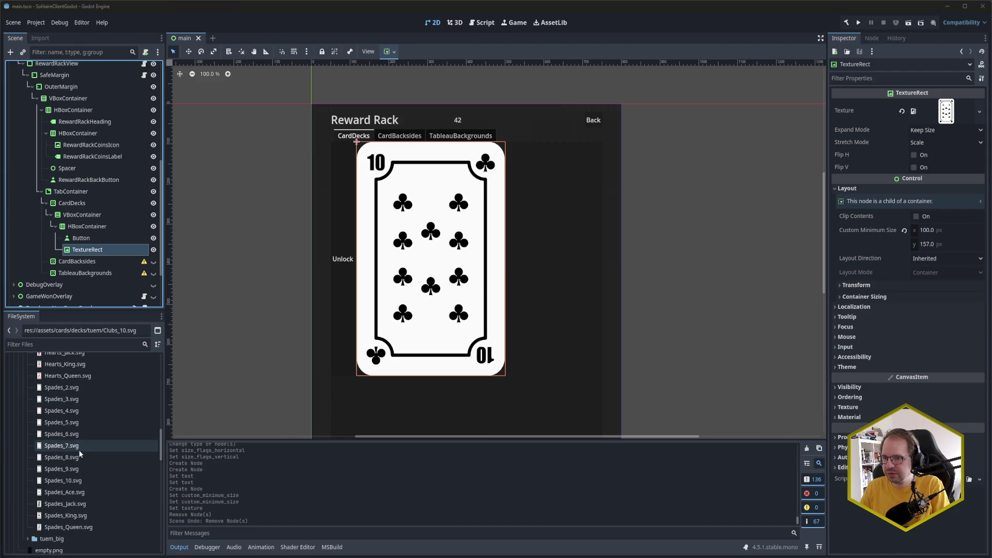
scroll(82, 467, down, 3)
scroll(84, 473, down, 5)
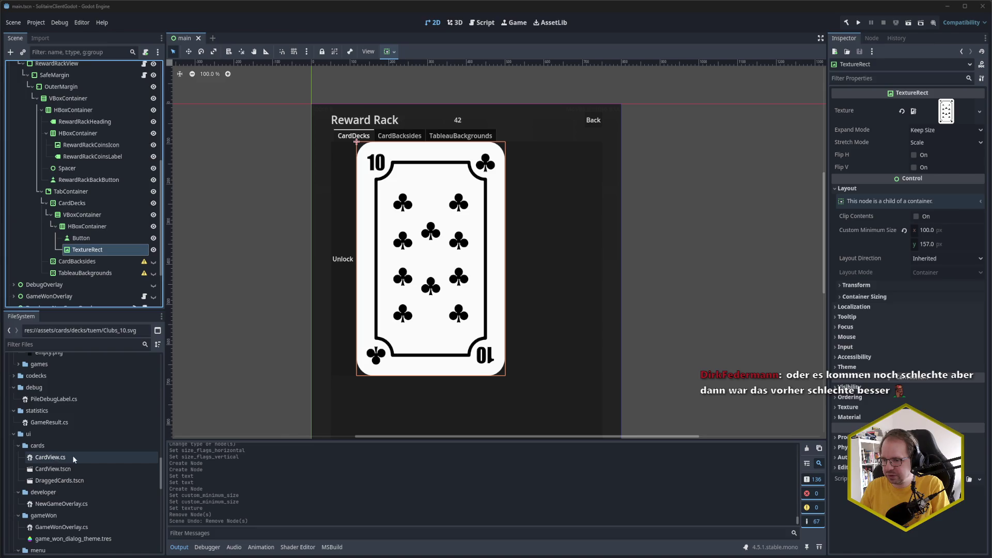
Attach CardView.cs to the TextureRect, clear its Texture, and set Clubs_10.svg as Face Texture
click(74, 458)
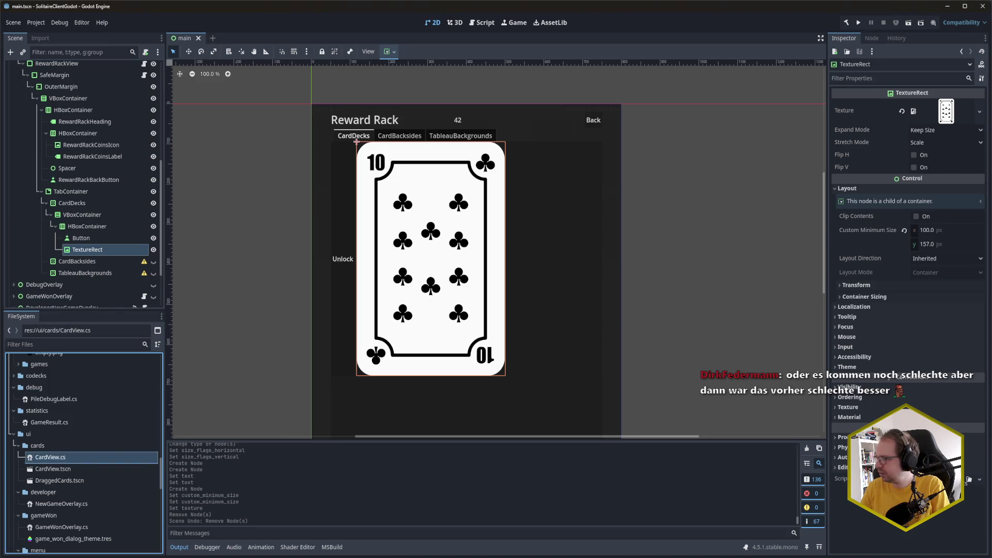
drag(73, 458, 87, 250)
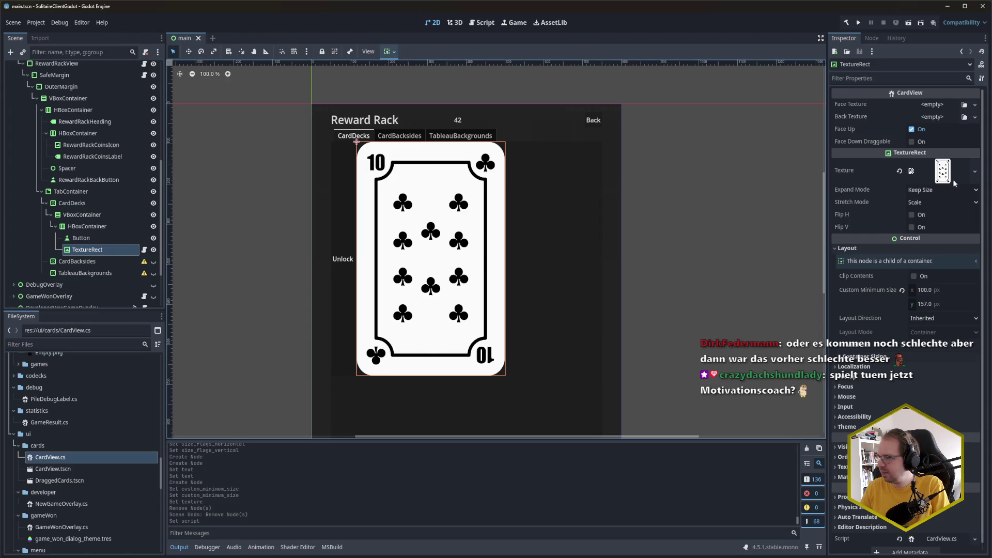
click(900, 171)
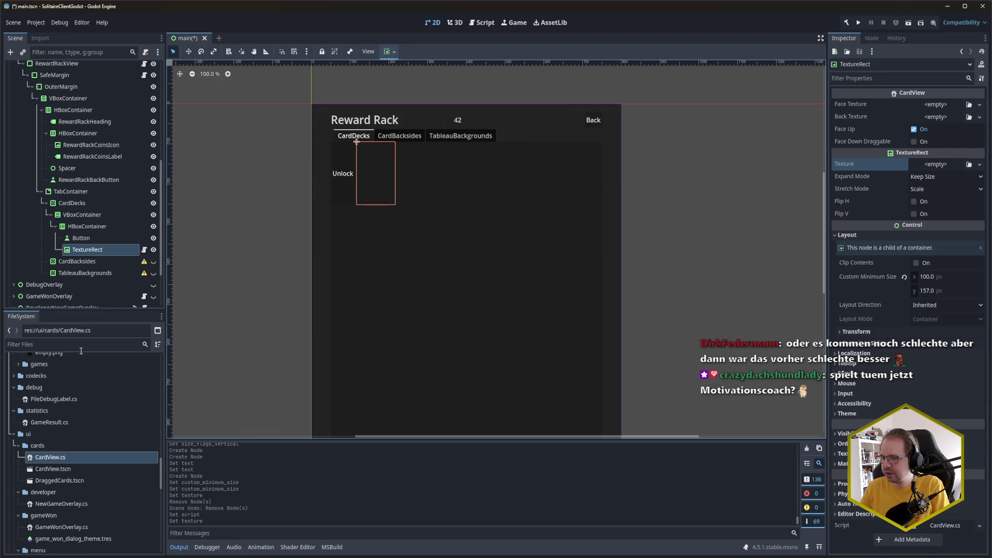
scroll(83, 437, down, 15)
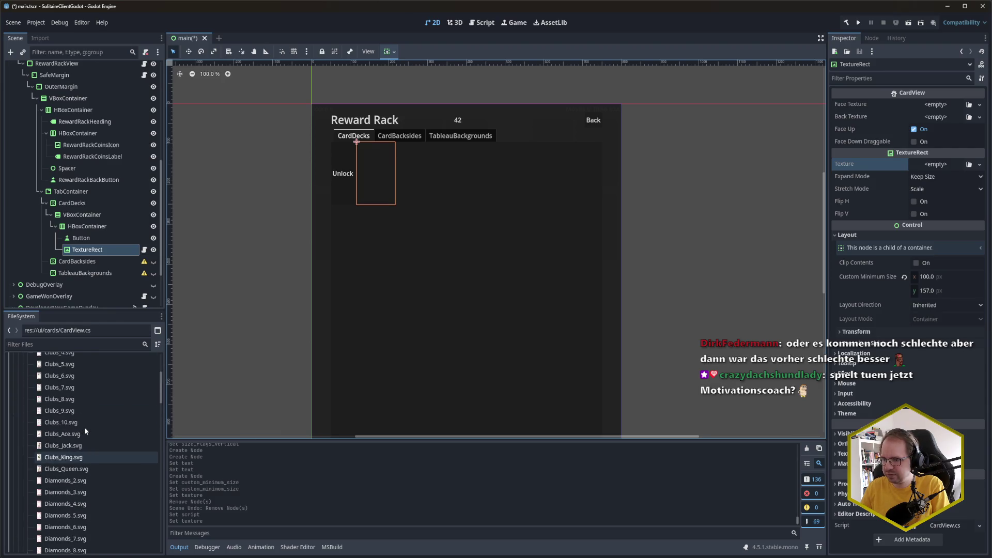
scroll(78, 436, down, 2)
drag(78, 447, 948, 106)
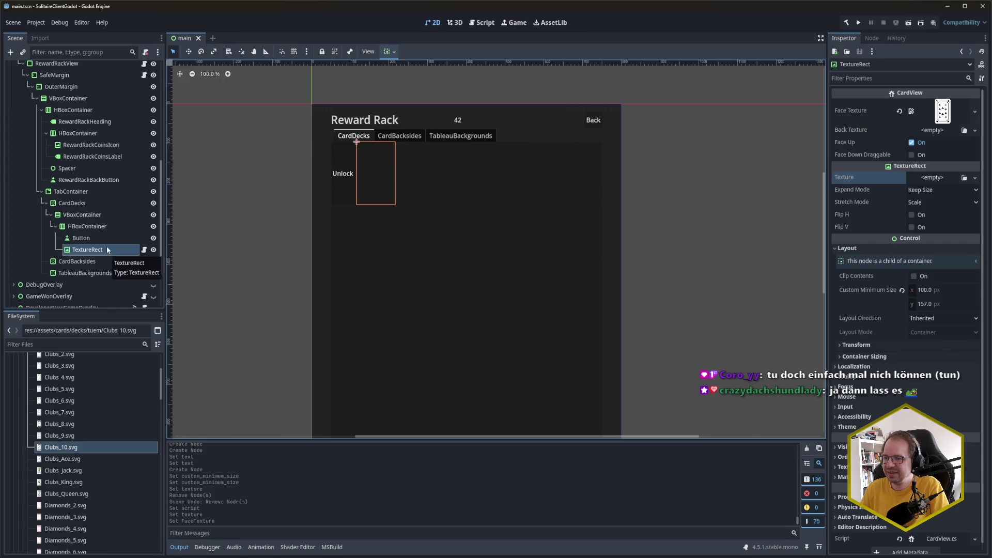
Duplicate the card node three times and give the second card a Diamonds_Jack face, then save
click(98, 249)
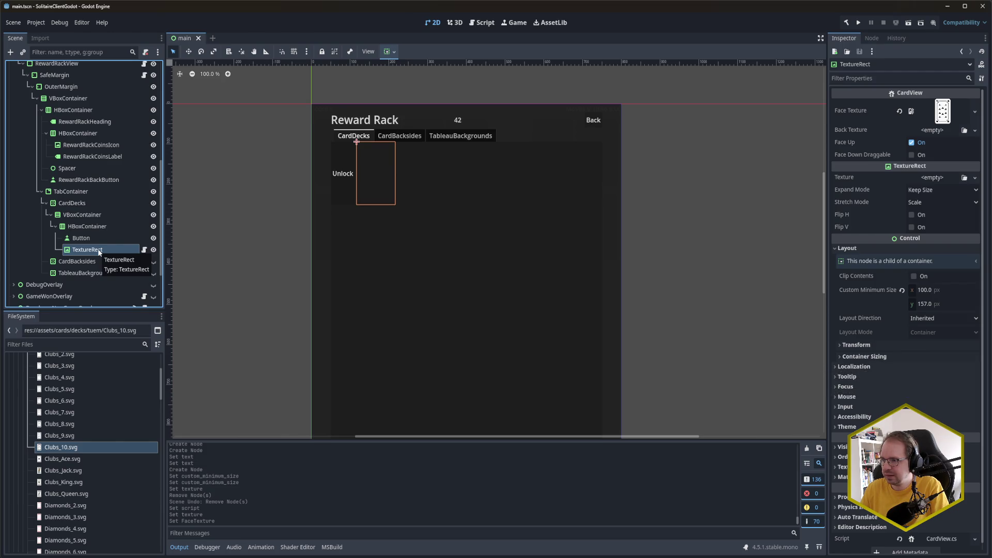
key(ctrl+d)
key(ctrl+d)
key(ctrl+d)
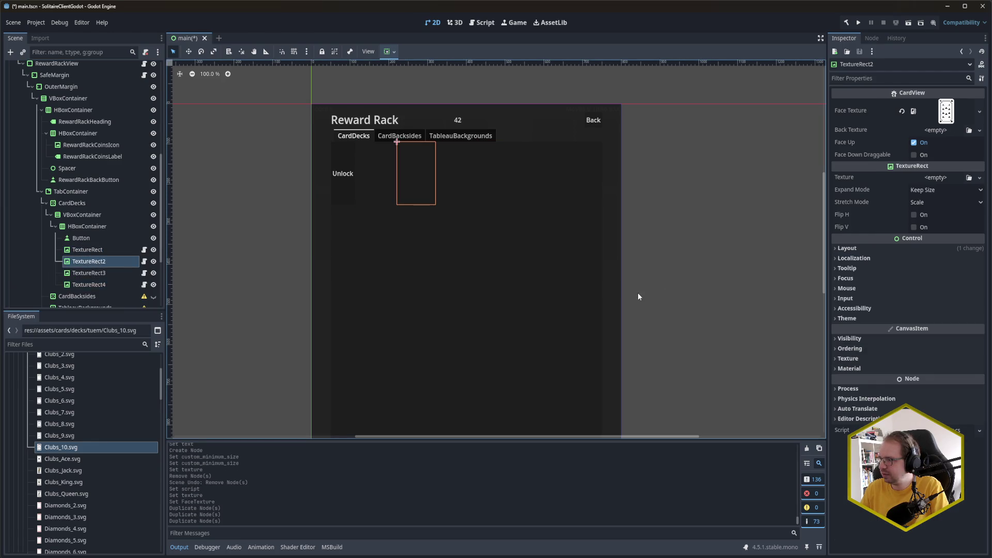
scroll(105, 458, down, 4)
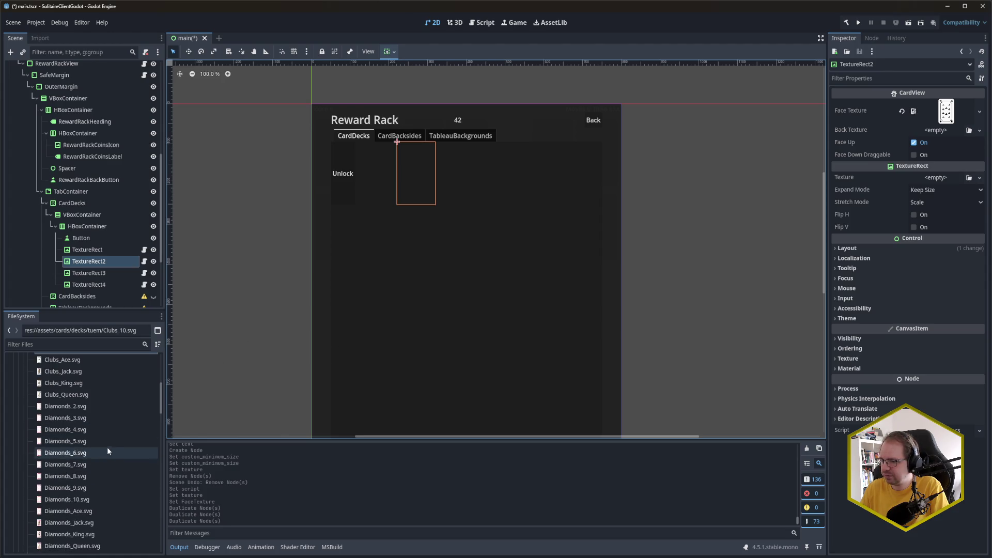
click(100, 523)
drag(98, 519, 948, 111)
key(ctrl+s)
Give the third card a Hearts_King face and the fourth a Spades_Queen face, saving each
scroll(94, 452, down, 5)
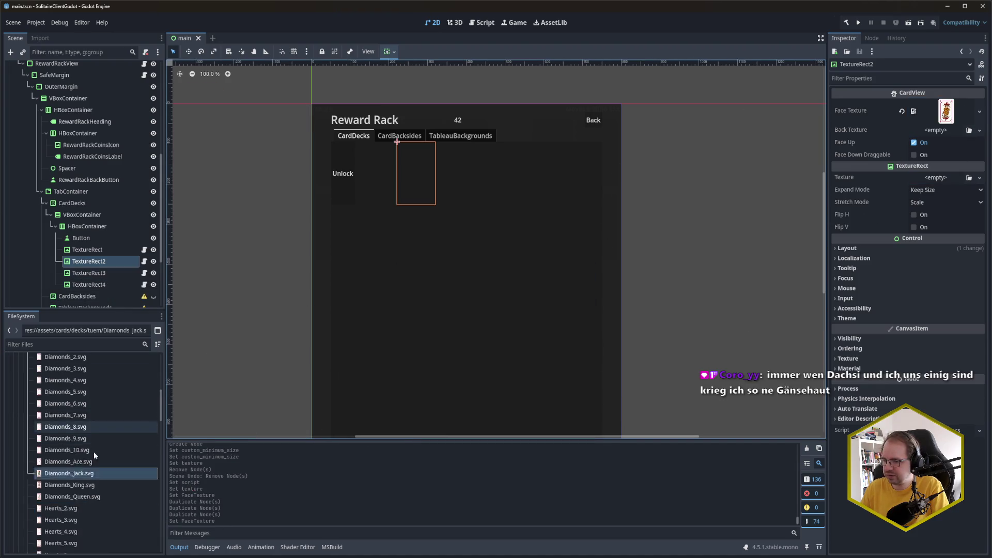
scroll(94, 455, down, 1)
click(89, 273)
scroll(94, 414, down, 3)
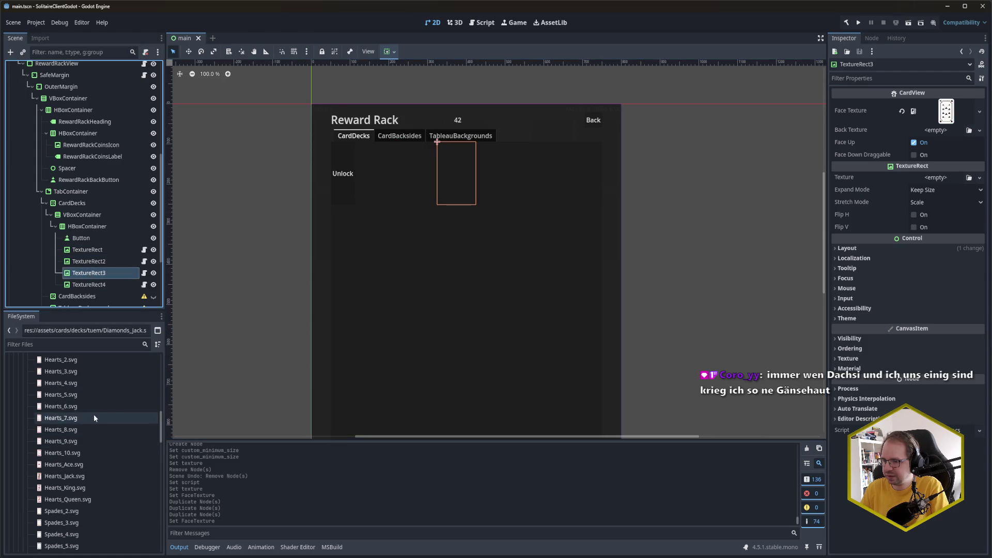
mouse_move(72, 463)
mouse_down()
mouse_move(310, 362)
mouse_move(920, 170)
mouse_move(947, 111)
mouse_up()
key(ctrl+s)
scroll(119, 262, down, 3)
click(111, 224)
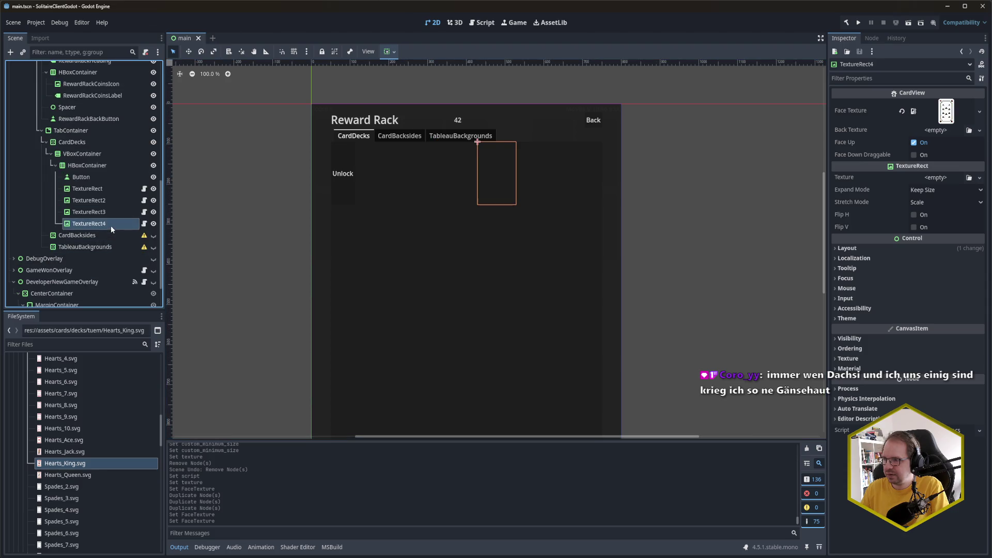
scroll(83, 450, down, 5)
mouse_move(73, 527)
mouse_down()
mouse_move(549, 404)
mouse_move(959, 85)
mouse_move(946, 111)
mouse_up()
key(ctrl+s)
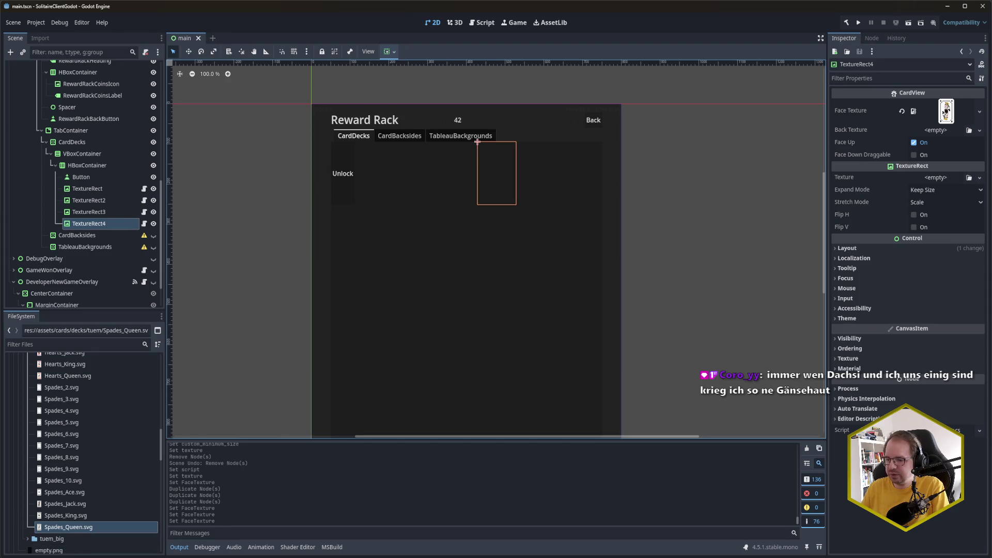
Open the CardView script in the external code editor, then return to Godot
mouse_move(54, 555)
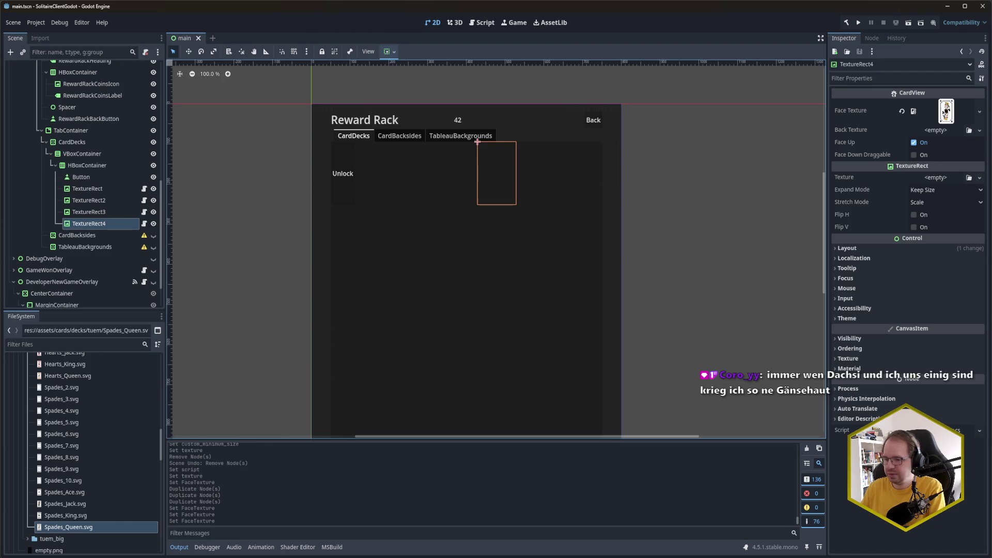
click(68, 514)
click(355, 149)
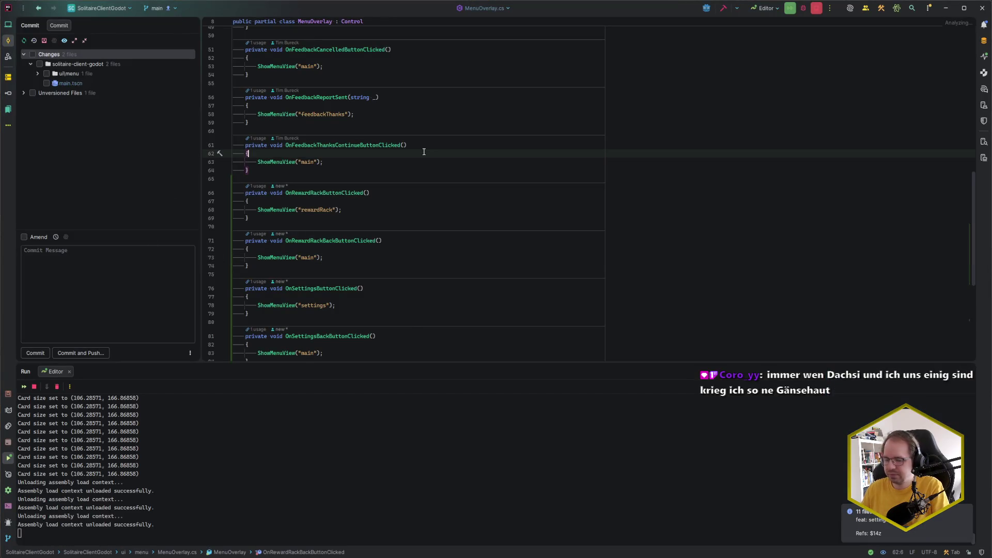
key(ctrl+e)
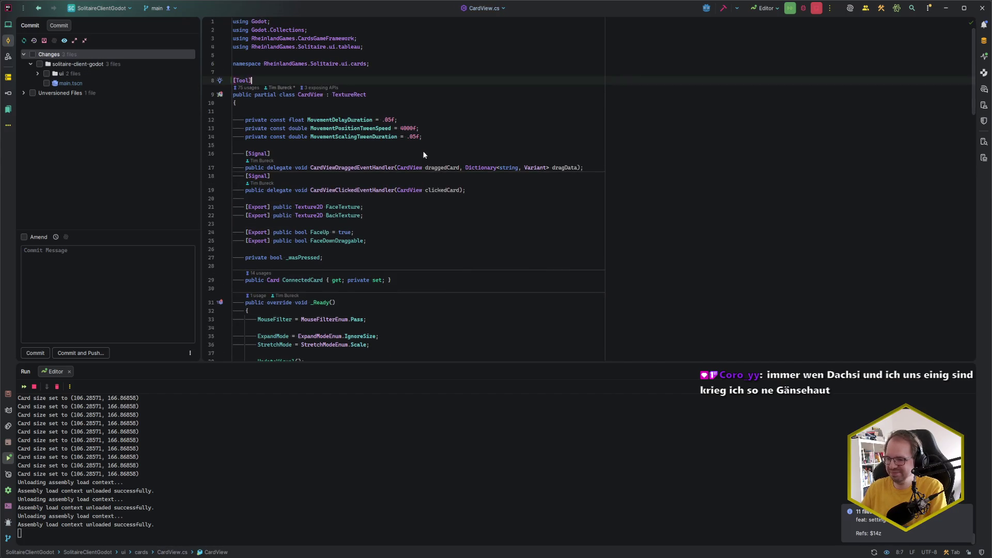
key(alt+Tab)
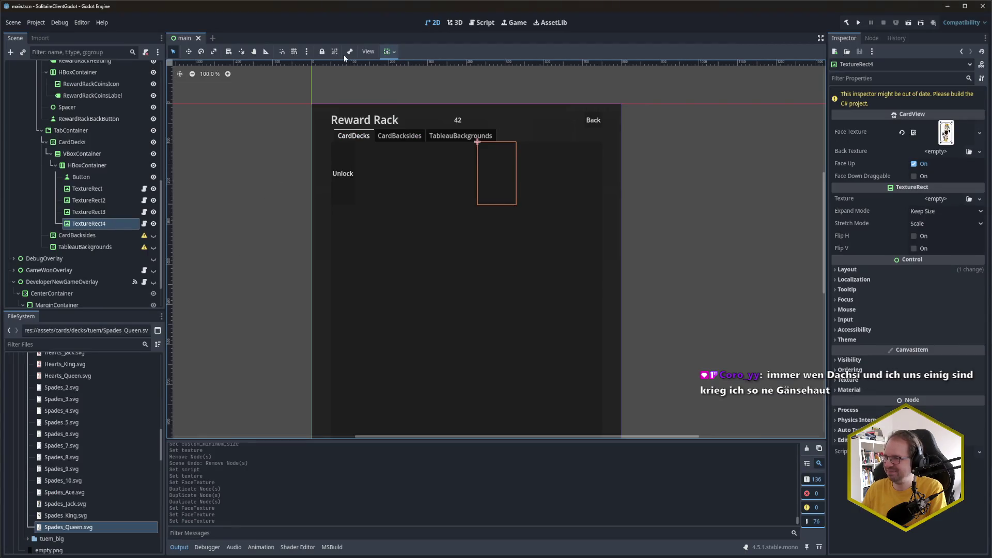
Duplicate the HBoxContainer card row as HBoxContainer2, save, and run the project with F5
click(88, 165)
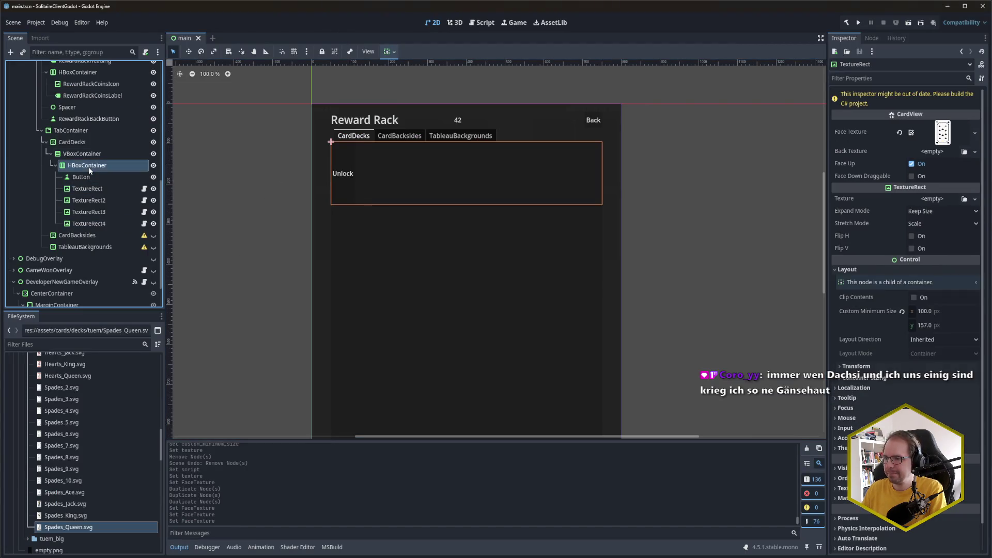
key(ctrl+d)
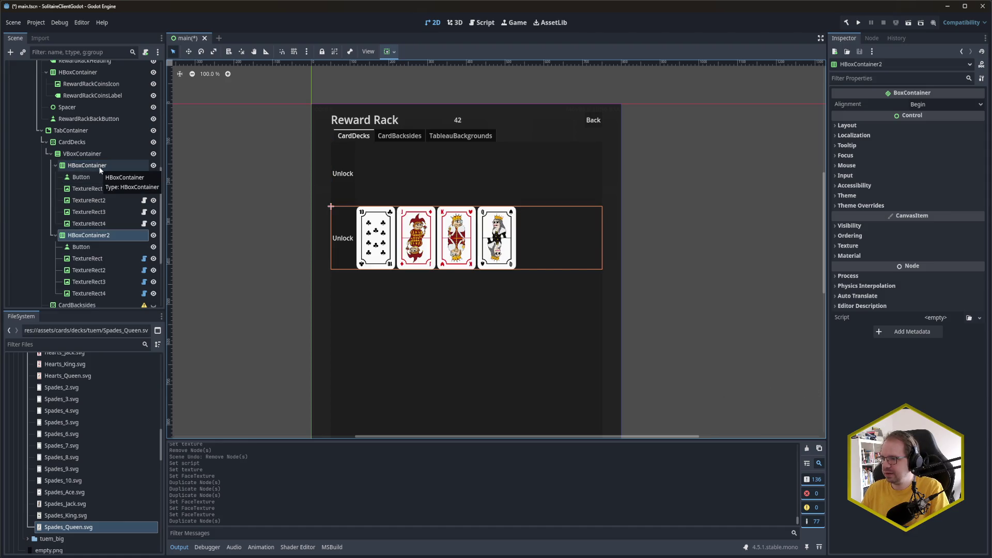
key(ctrl+s)
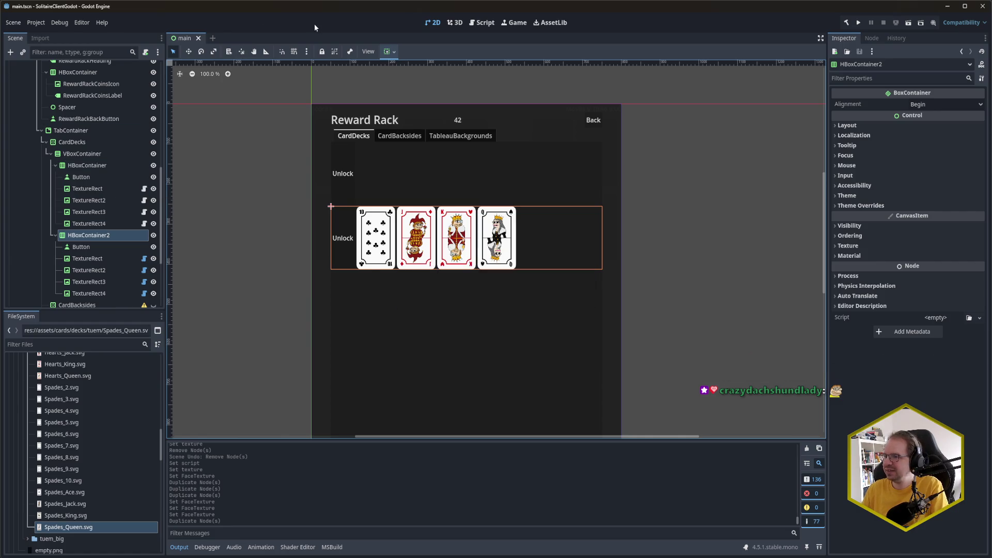
key(F5)
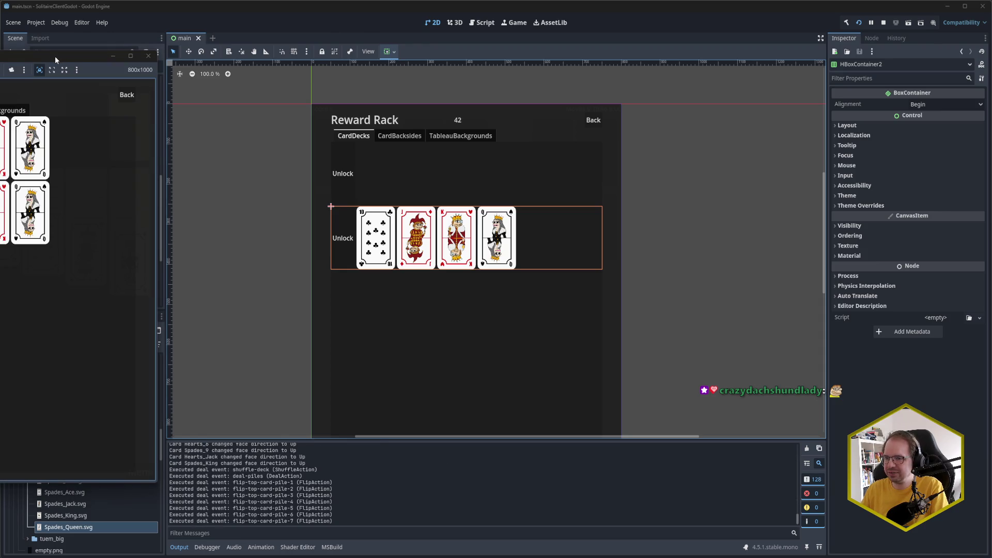
Check the two four-card rows on the game's CardDecks tab, try Back, and close the game
drag(55, 55, 380, 57)
click(259, 110)
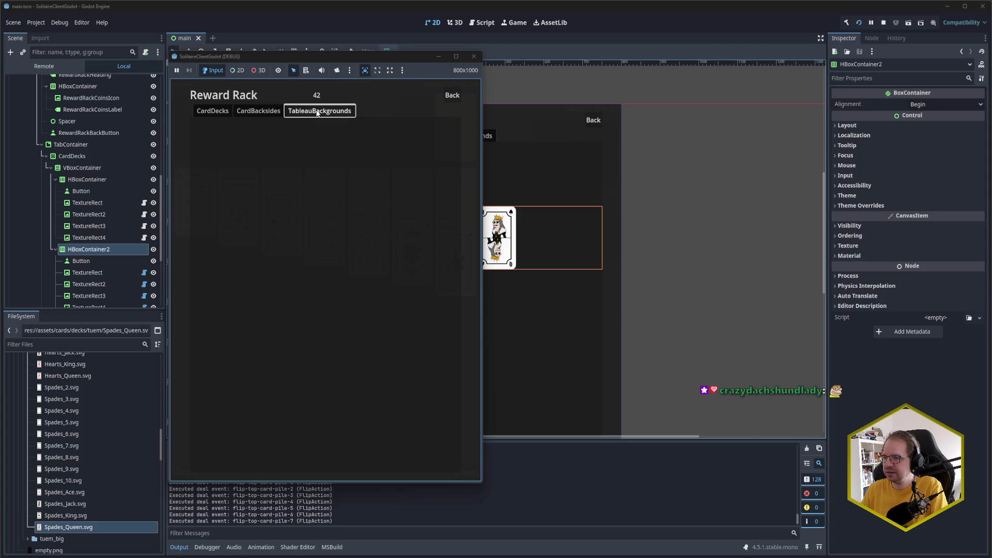
click(213, 110)
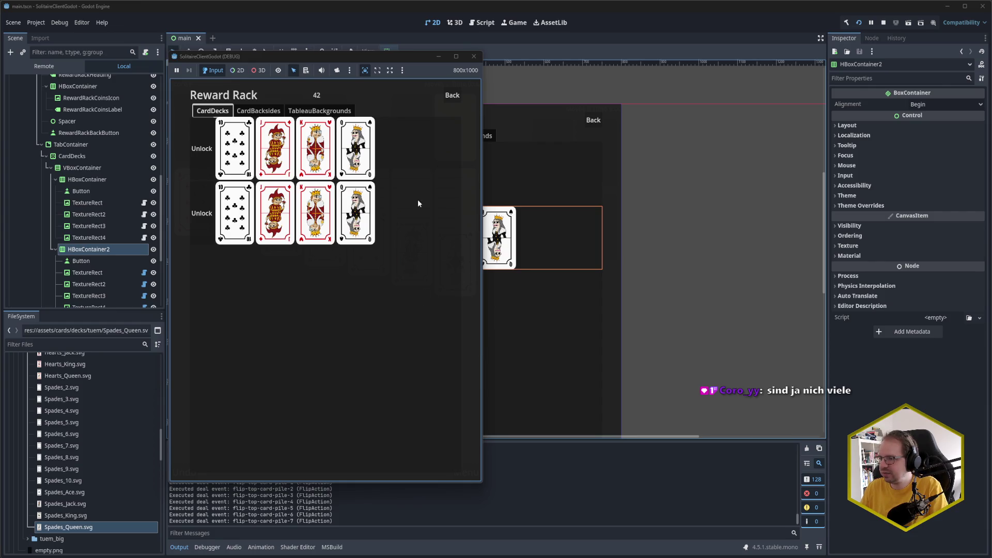
click(447, 98)
click(474, 55)
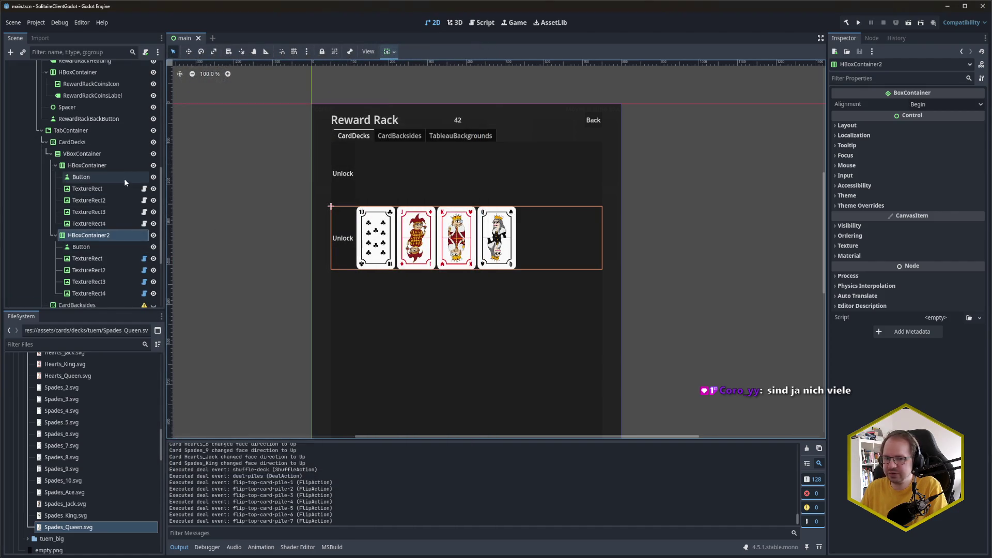
Link RewardRackBackButton's button_up() signal to MenuOverlay's OnRewardRackBackButtonClicked method
scroll(101, 225, up, 4)
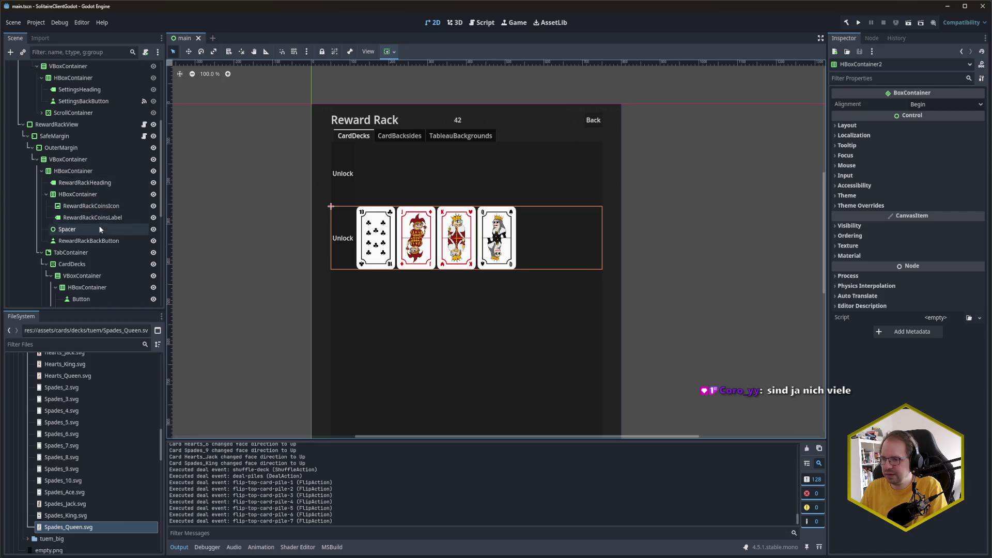
click(99, 241)
click(873, 38)
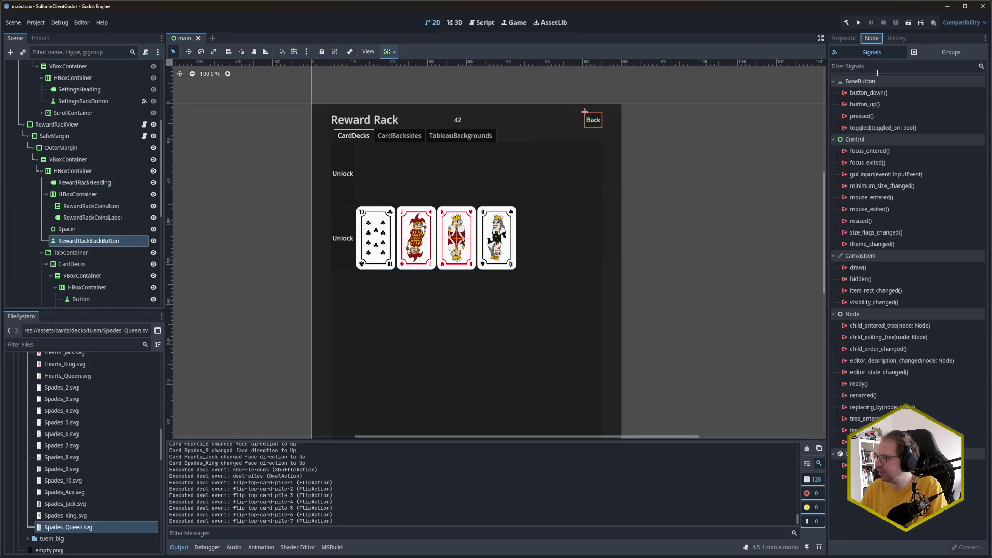
double_click(866, 104)
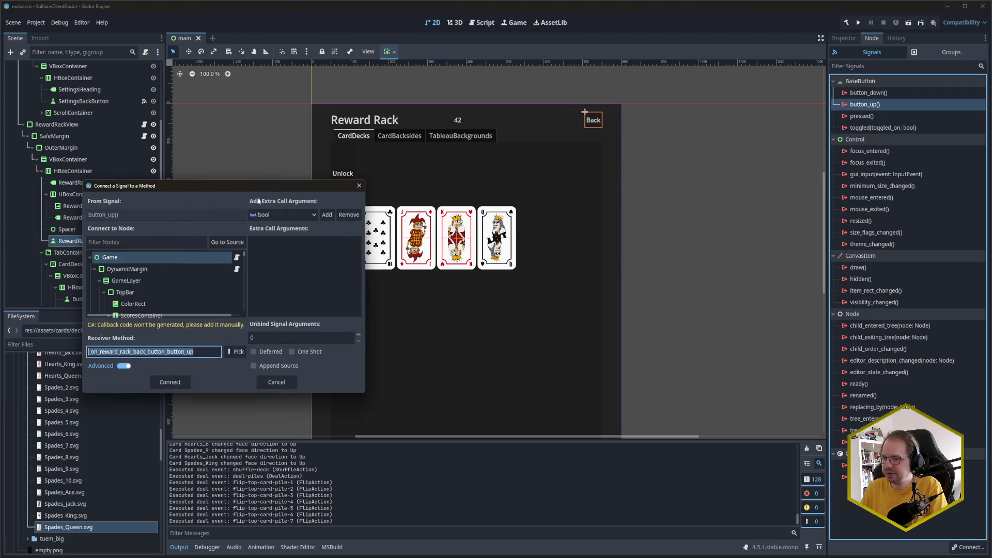
click(138, 244)
text(menuo)
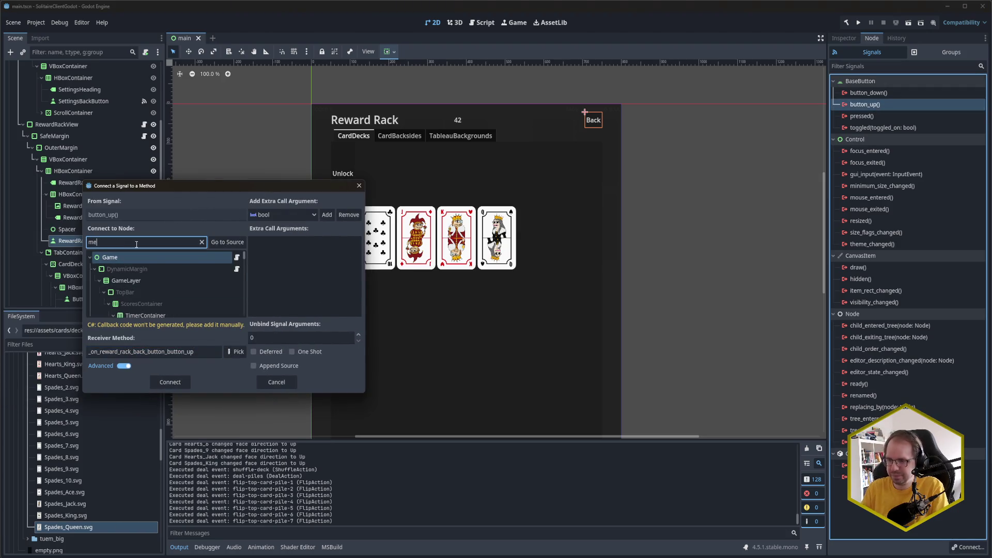
click(124, 269)
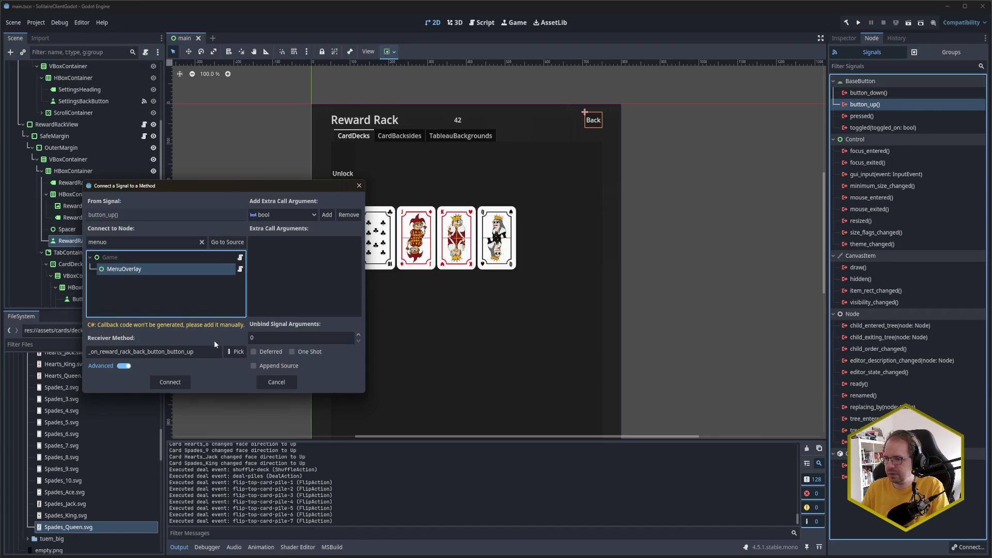
click(236, 352)
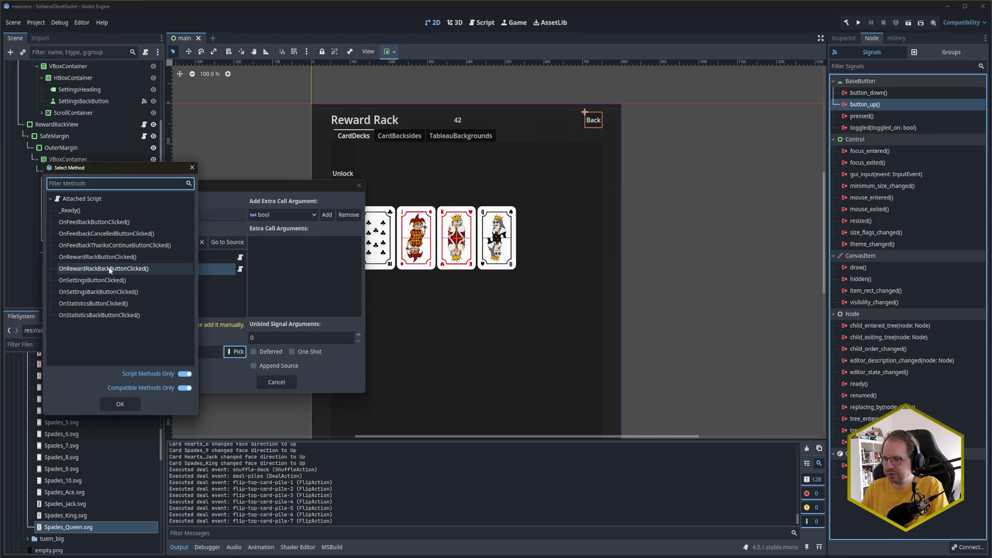
double_click(109, 269)
click(166, 381)
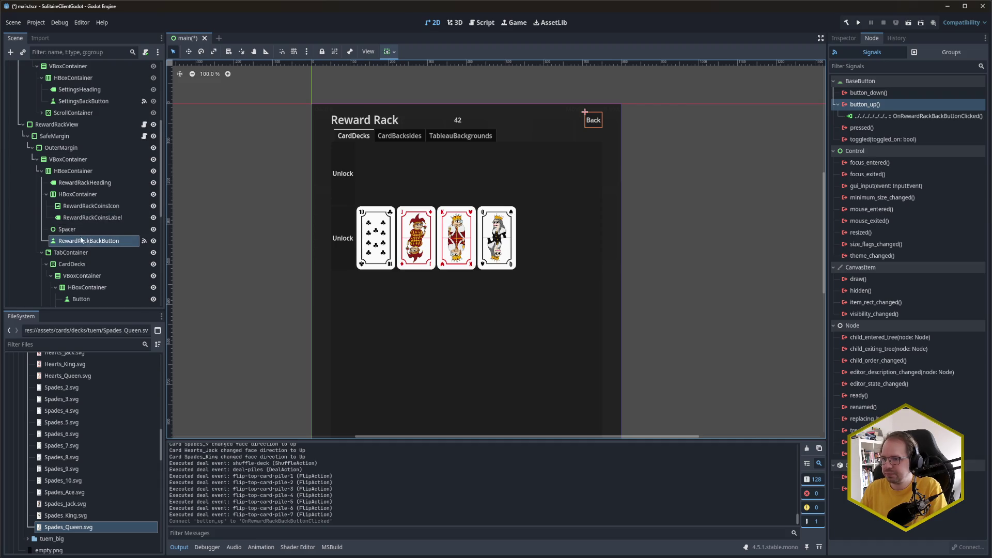
scroll(81, 239, up, 5)
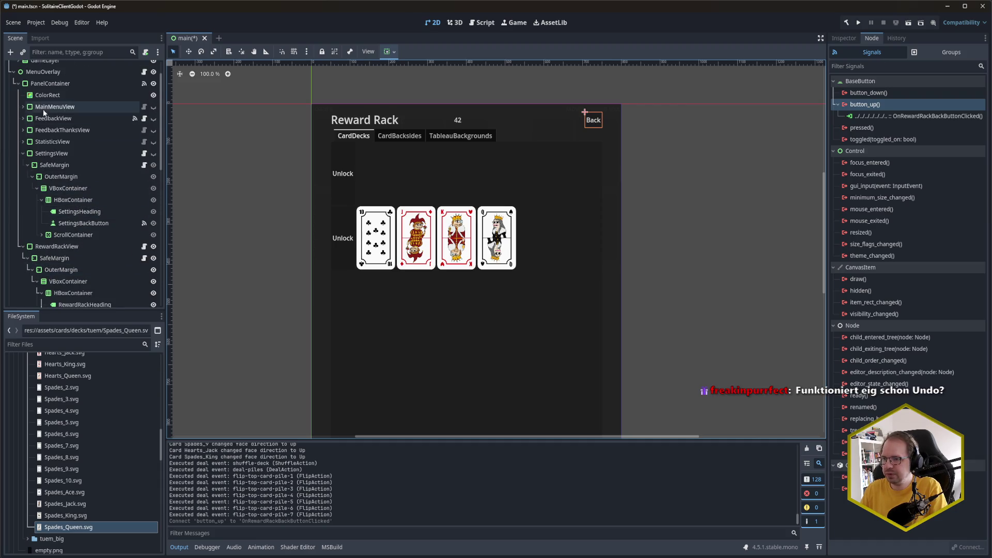
Link MainMenuView's RewardRackButton button_up() signal to MenuOverlay's OnRewardRackButtonClicked method
scroll(52, 85, up, 2)
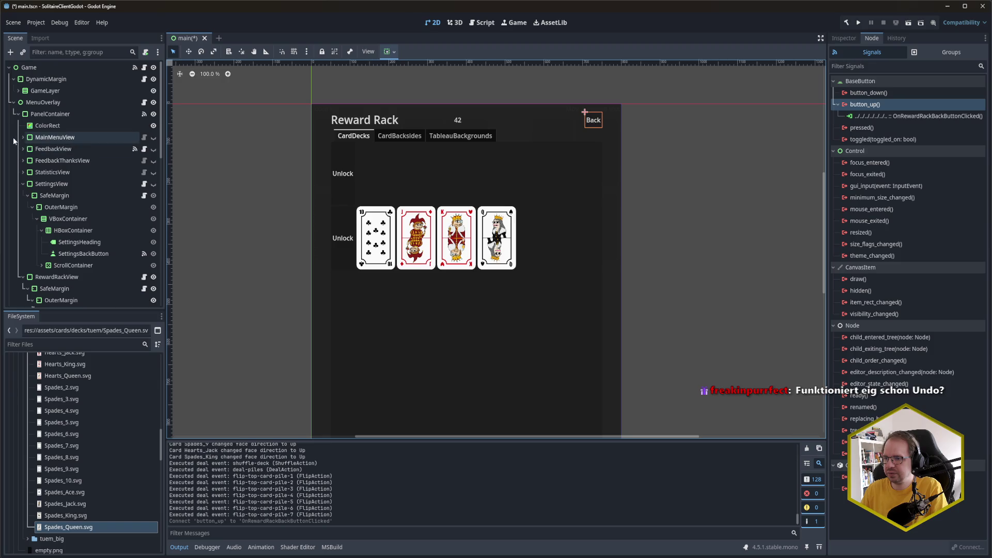
click(21, 138)
click(67, 207)
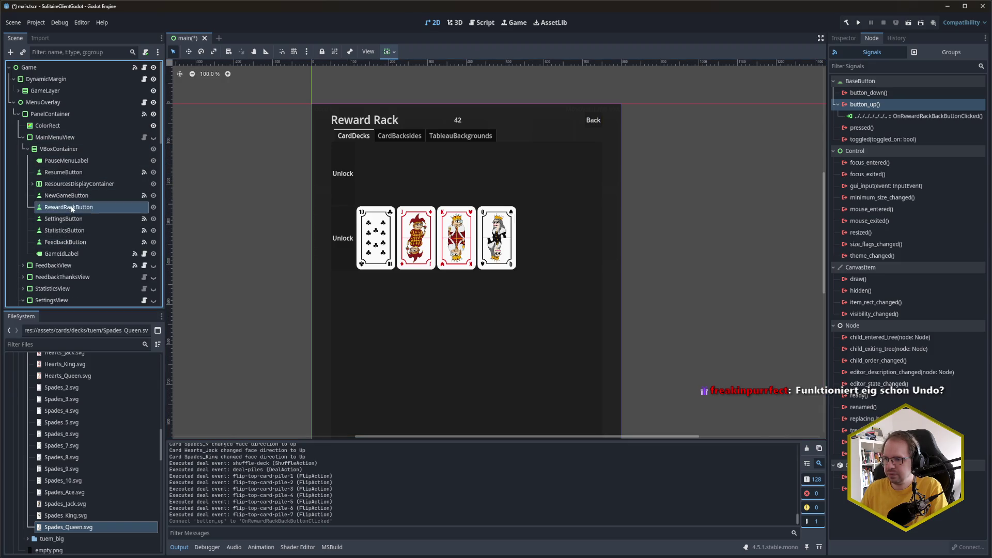
double_click(866, 104)
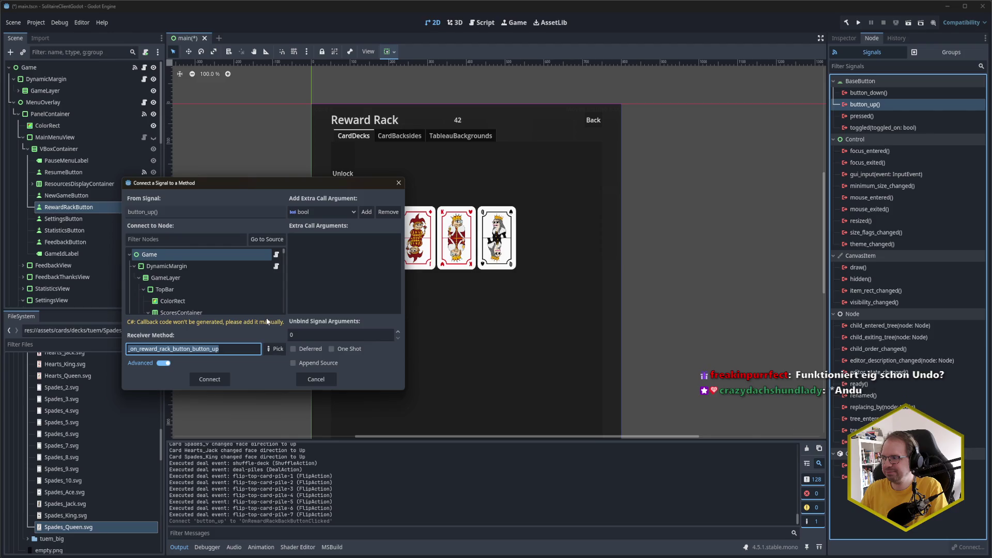
click(275, 349)
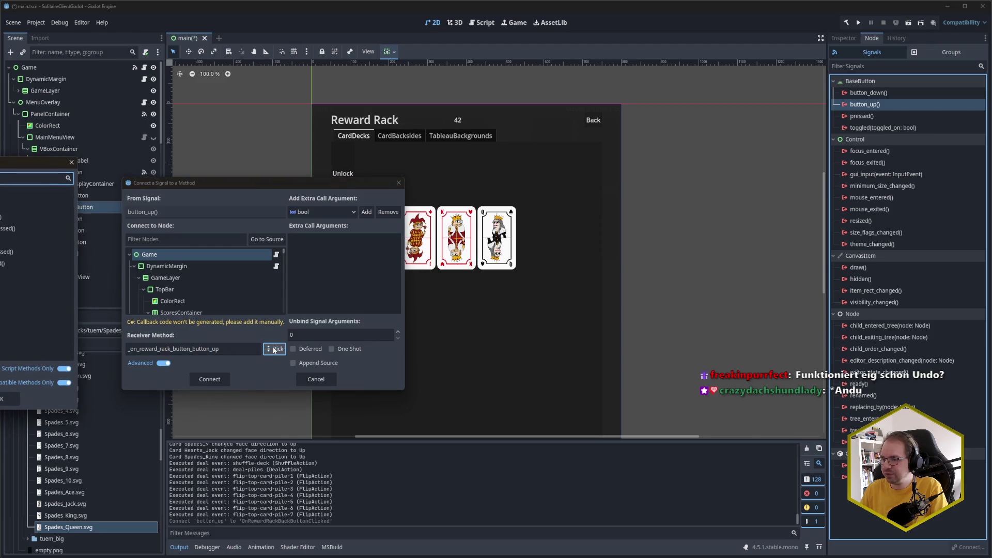
click(71, 162)
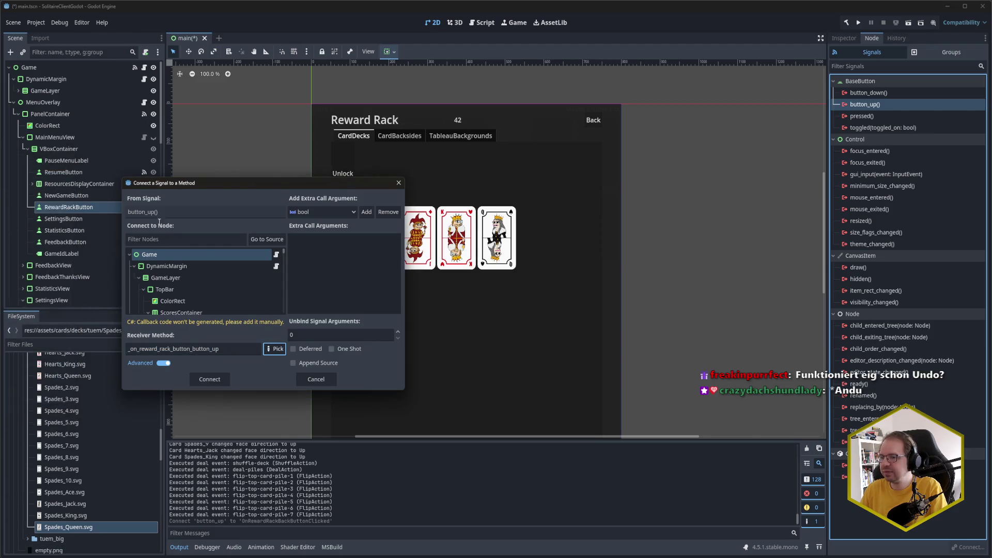
click(196, 238)
text(menuo)
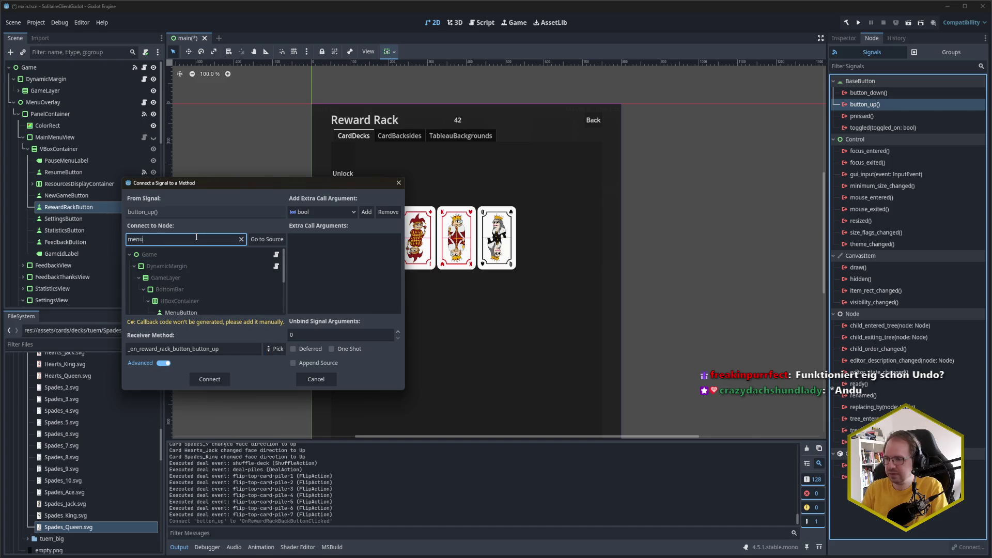
click(199, 266)
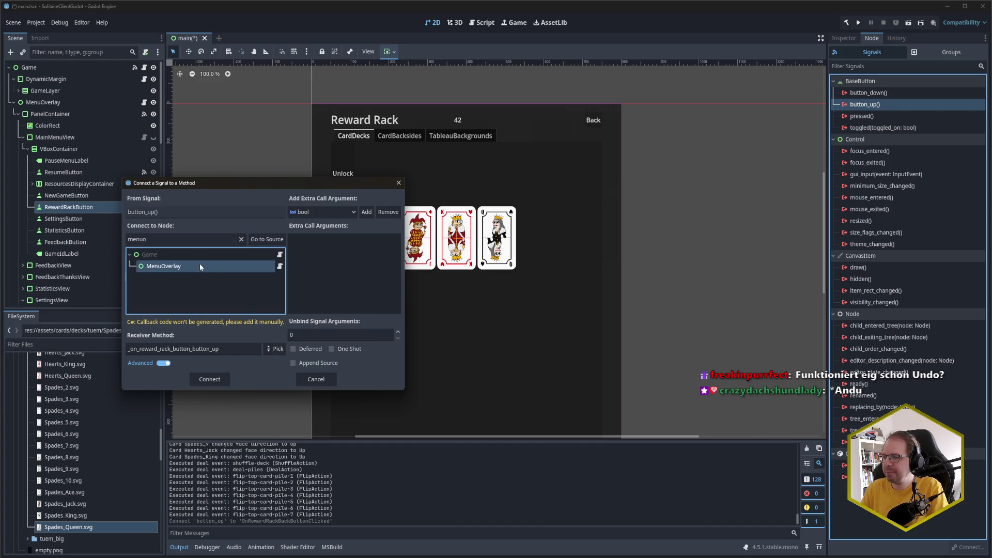
click(275, 349)
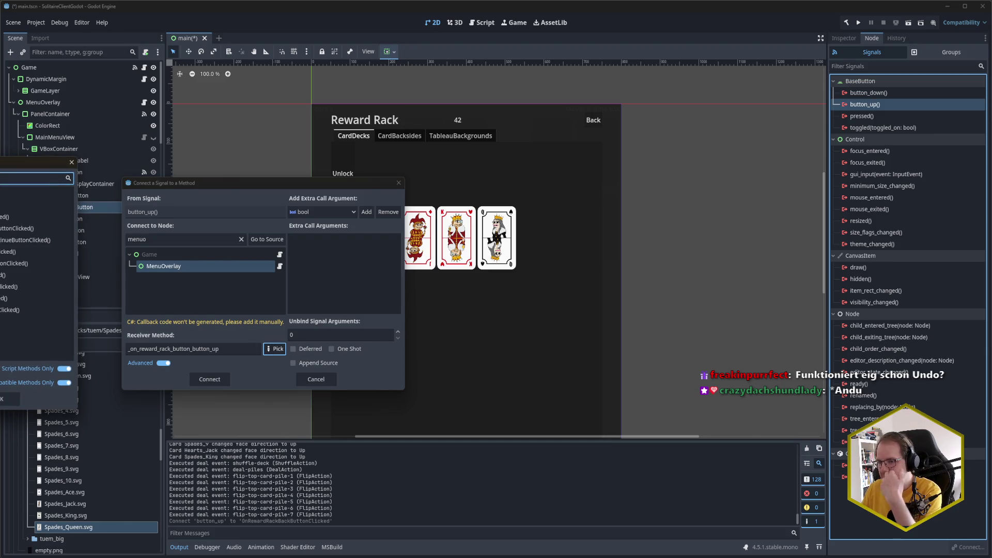
double_click(31, 264)
click(222, 380)
Save the scene, then test-run the game, go Back from the Reward Rack, and close it
key(ctrl+s)
key(F5)
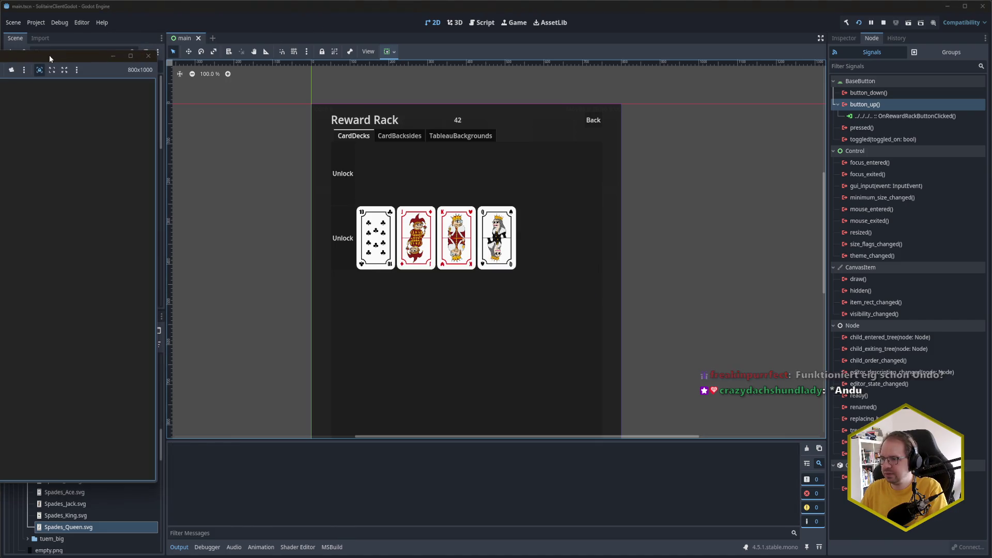
drag(51, 55, 424, 52)
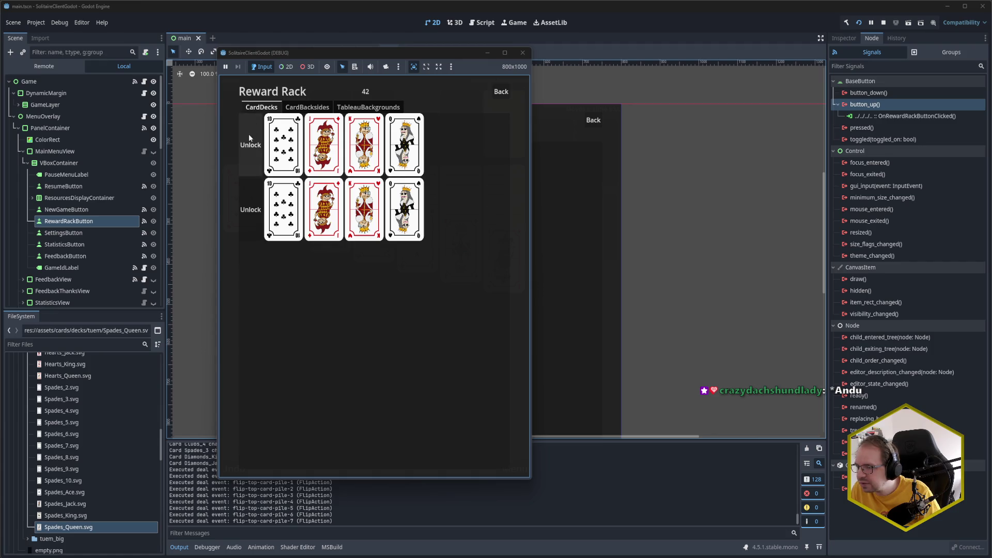
click(505, 93)
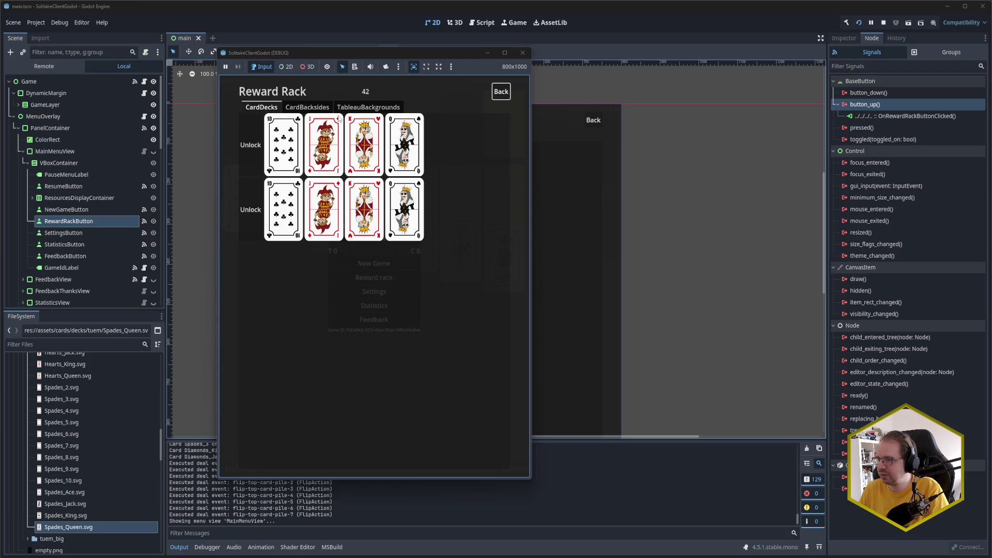
click(523, 53)
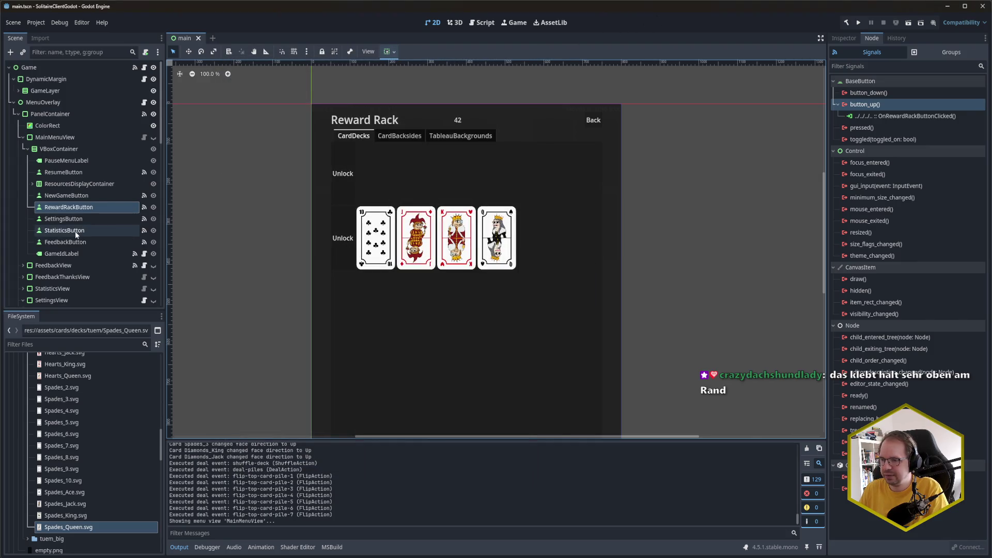
Add RewardRackView as the sixth entry in MenuOverlay's Views list
scroll(77, 231, down, 3)
scroll(57, 171, up, 2)
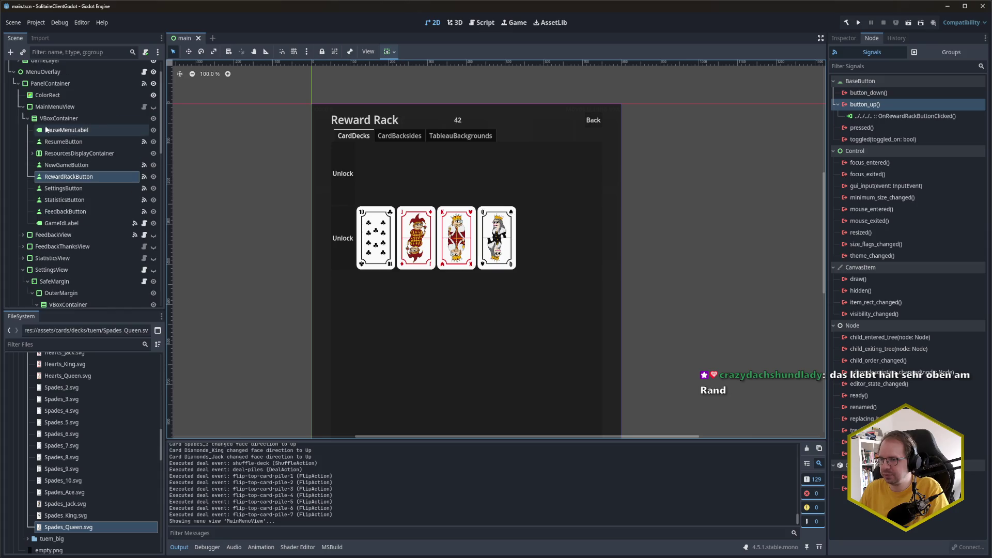
click(52, 107)
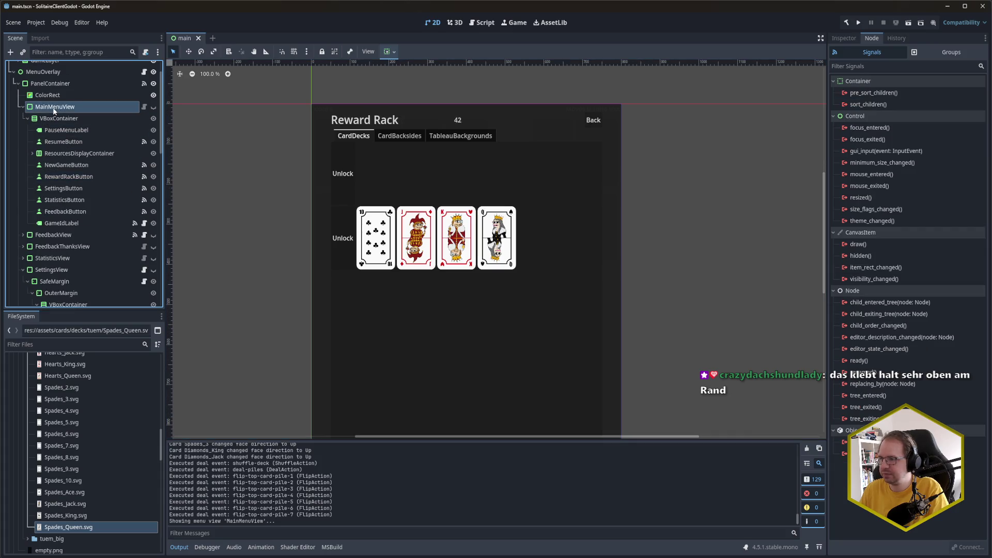
click(847, 38)
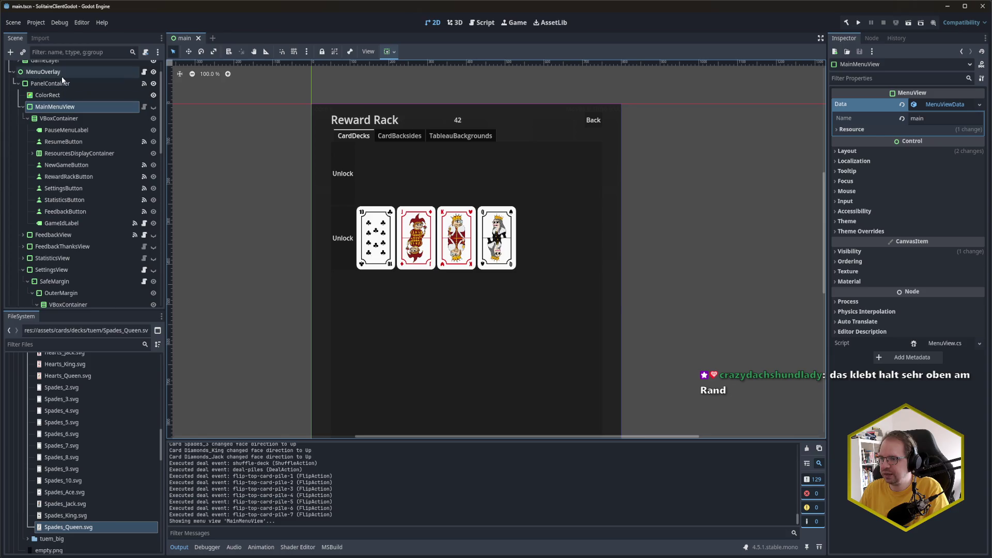
click(87, 73)
click(922, 216)
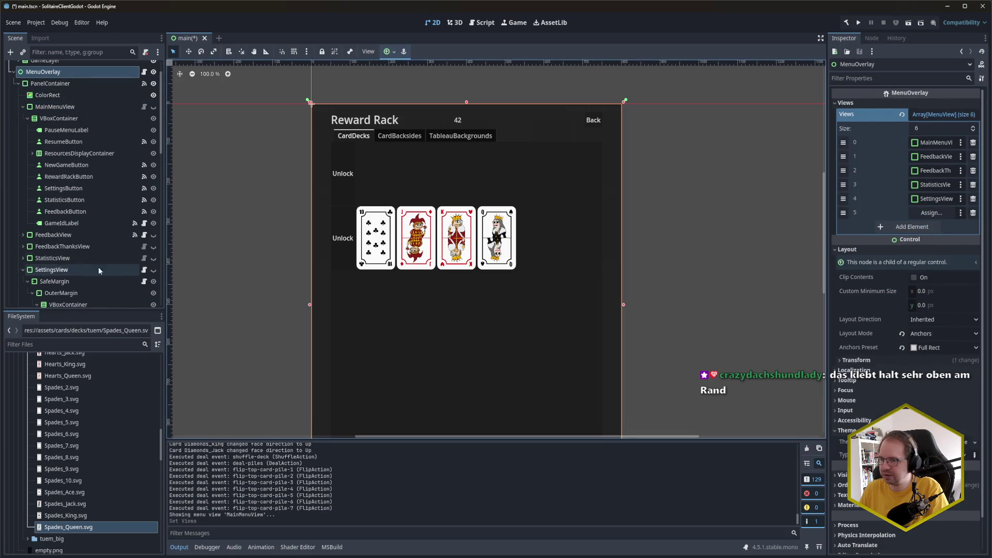
scroll(81, 255, down, 2)
scroll(66, 246, down, 6)
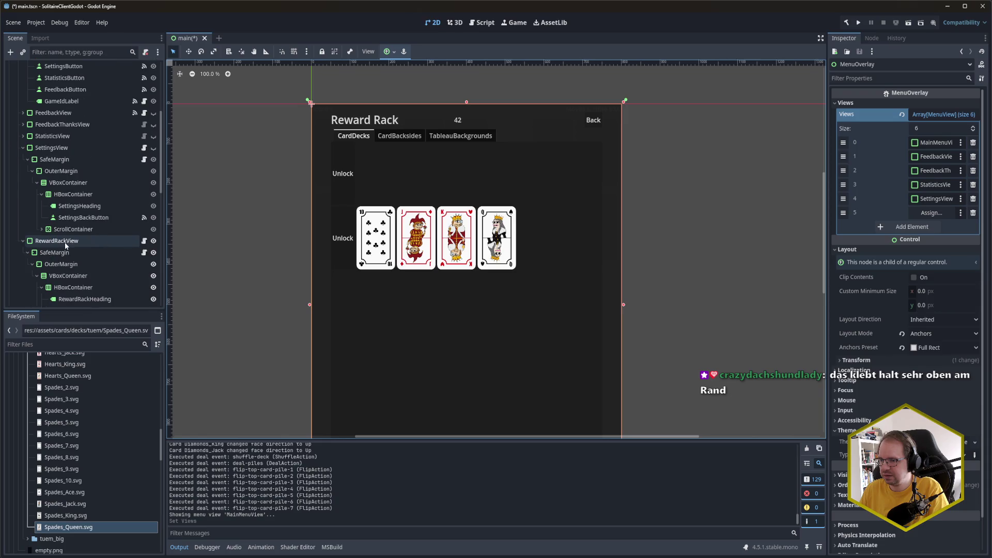
drag(65, 247, 933, 213)
Save the scene and test-run the game to see the Reward Rack's two Unlock card rows
key(ctrl+s)
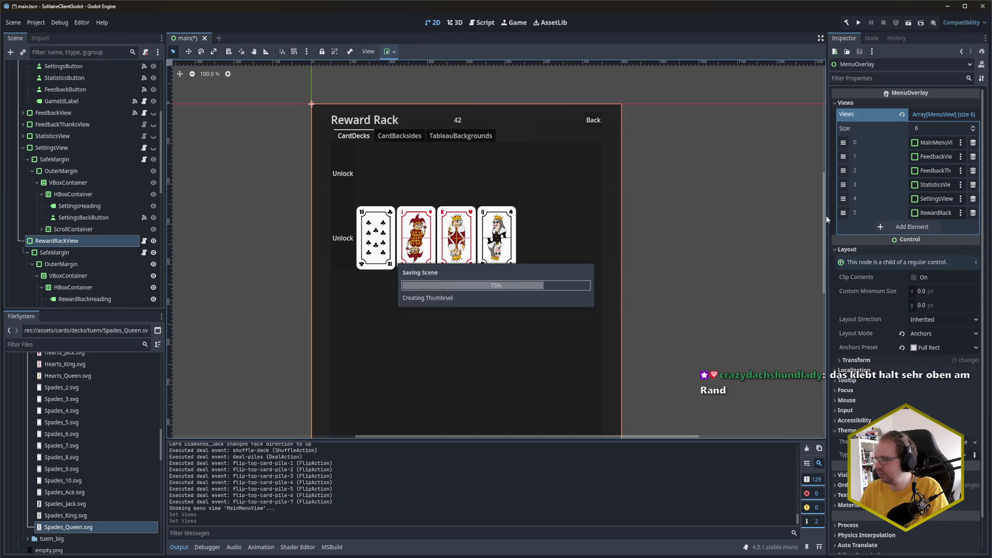
key(F5)
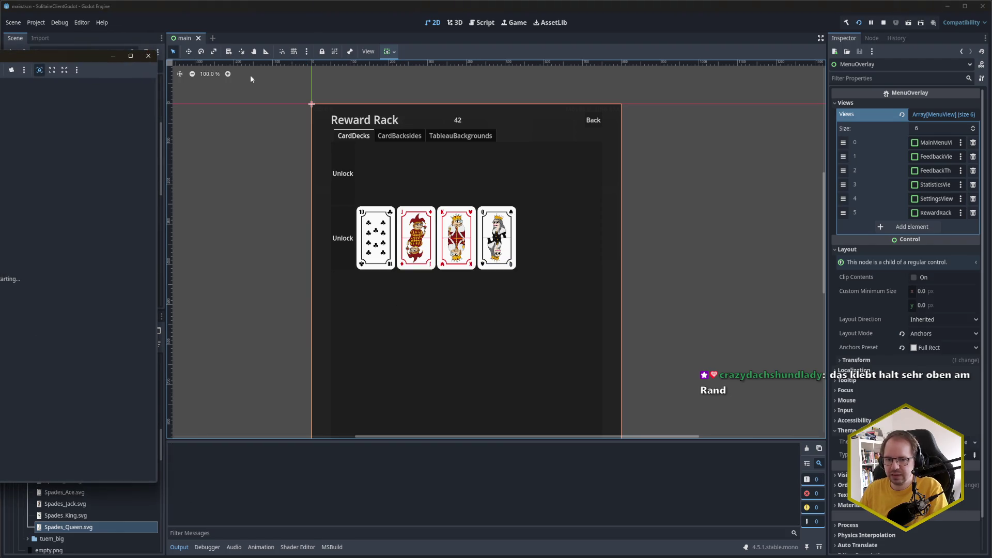
drag(22, 55, 358, 63)
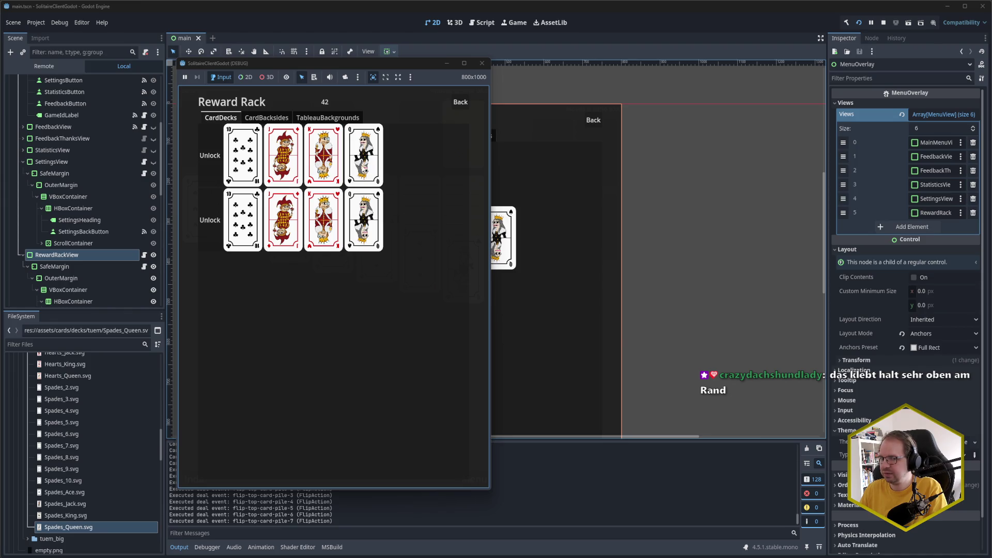
click(485, 67)
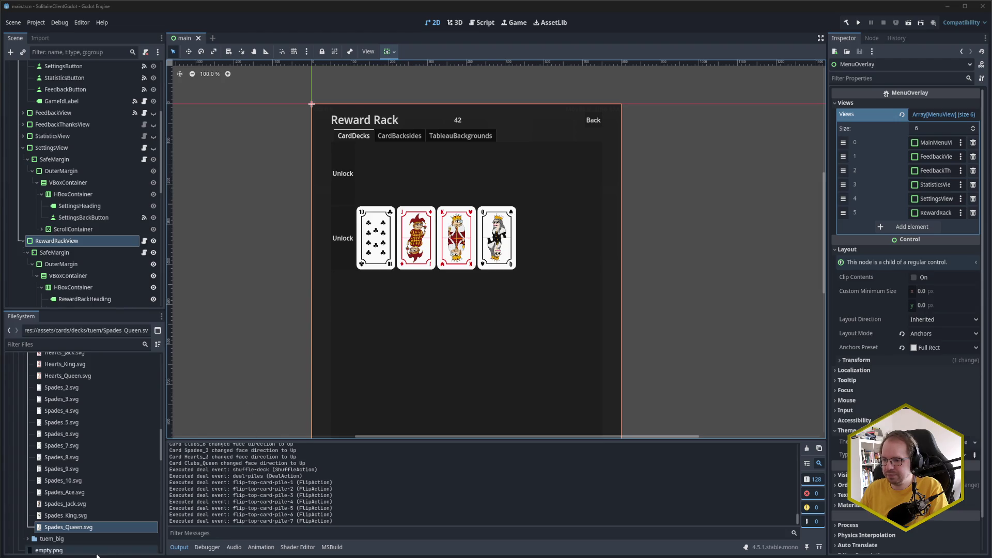
Reparent the CardDecks rows VBoxContainer under a new MarginContainer
mouse_move(93, 551)
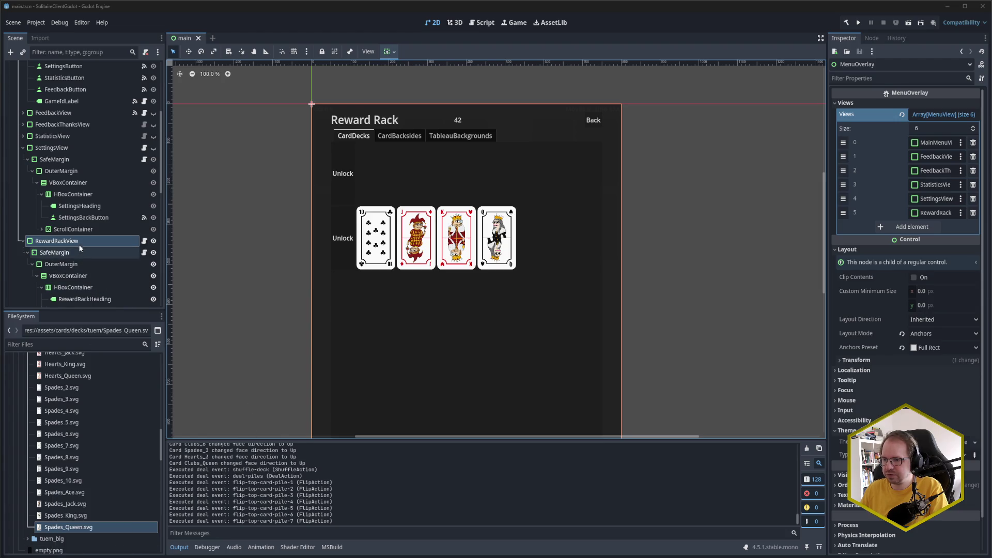
scroll(78, 244, down, 2)
click(82, 207)
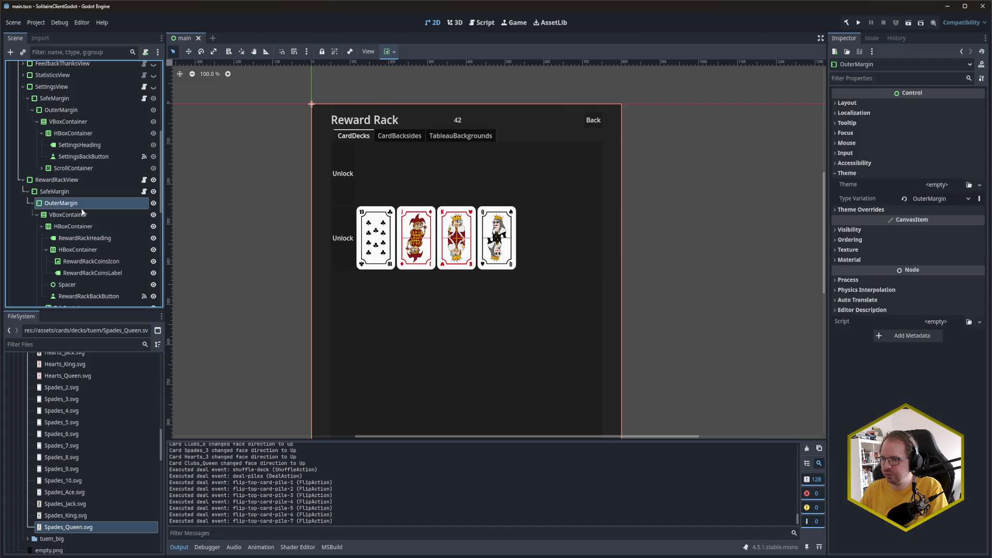
click(76, 216)
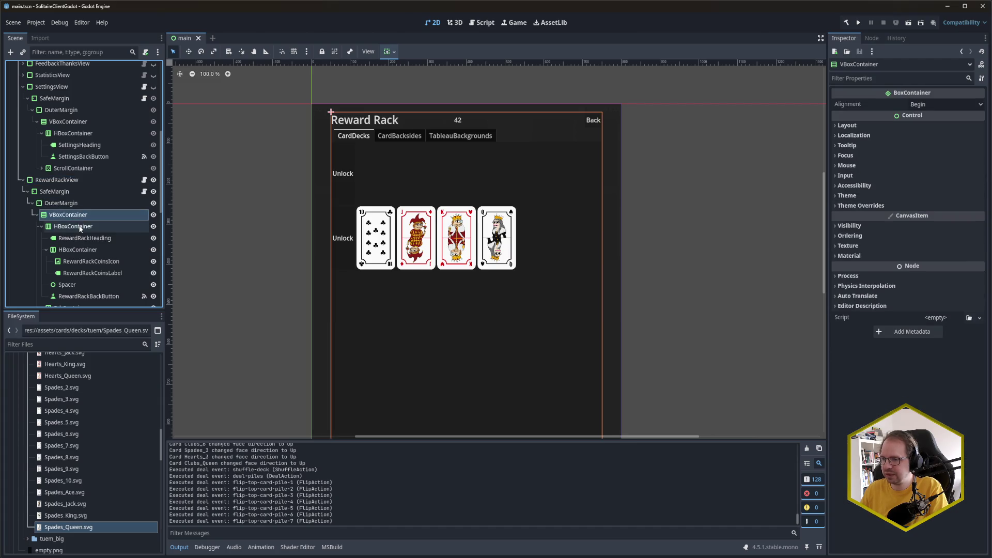
click(73, 227)
scroll(93, 248, down, 3)
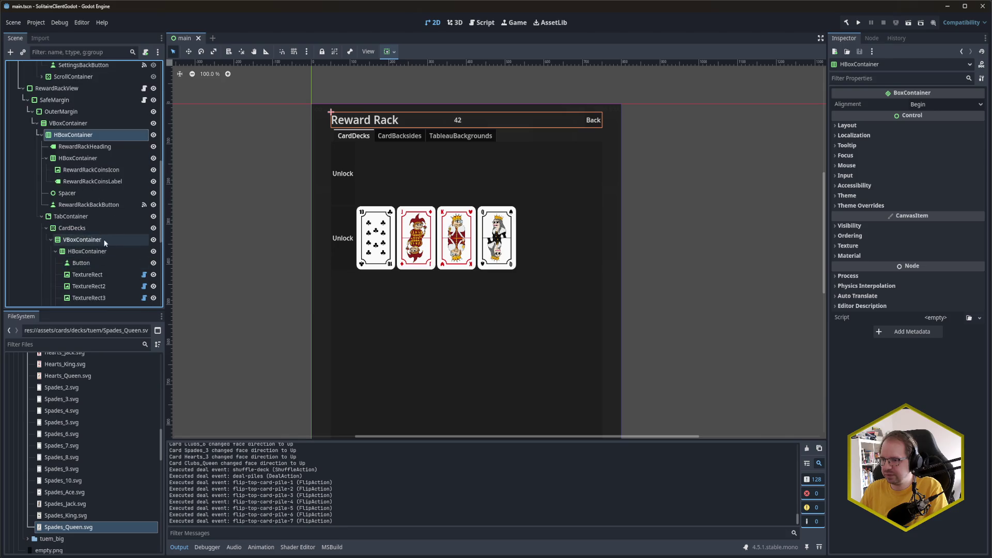
click(98, 240)
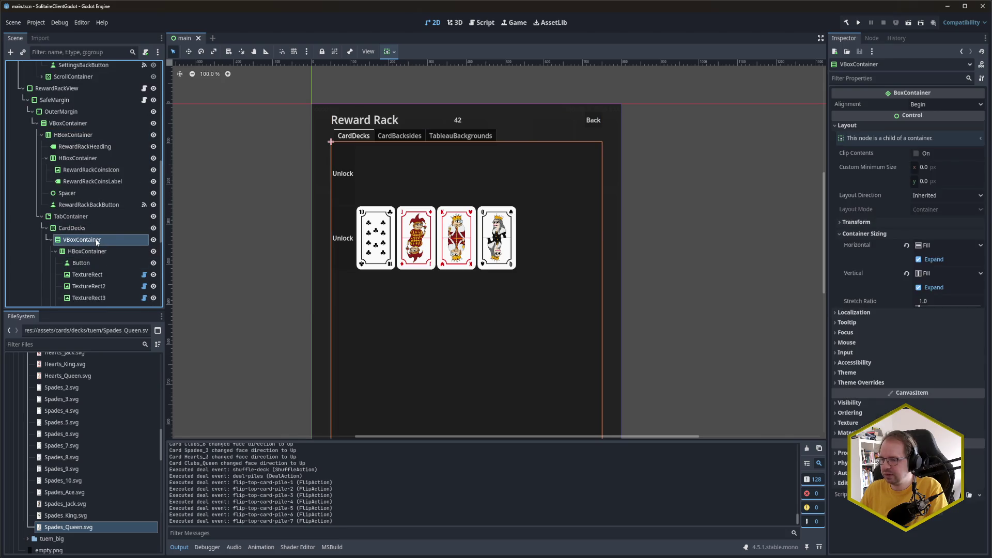
scroll(96, 233, down, 1)
right_click(92, 212)
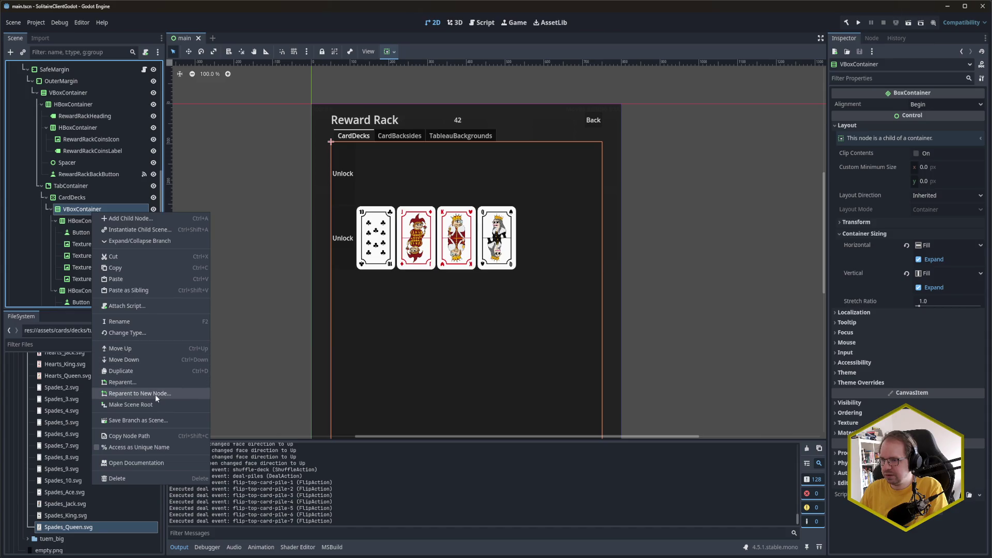
click(155, 394)
text(margin)
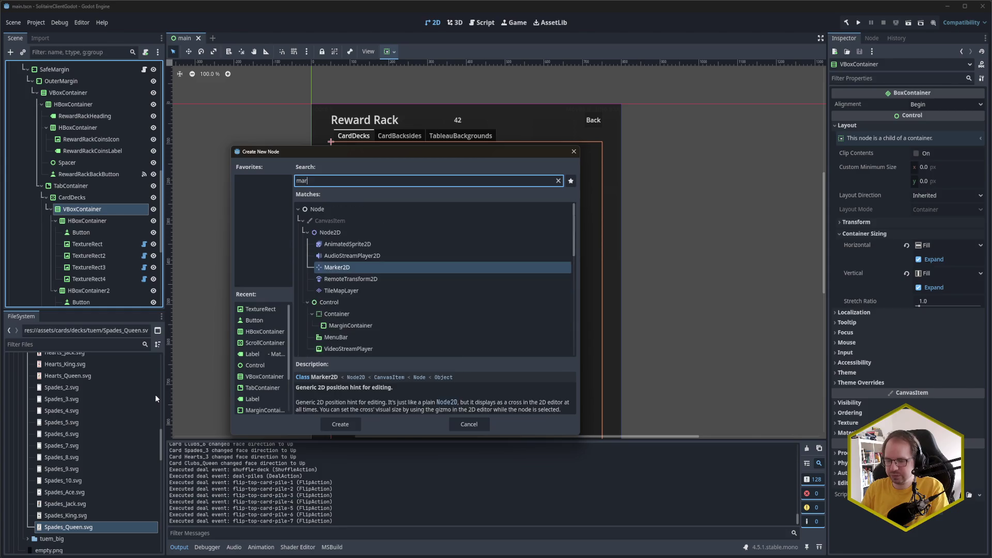
double_click(357, 279)
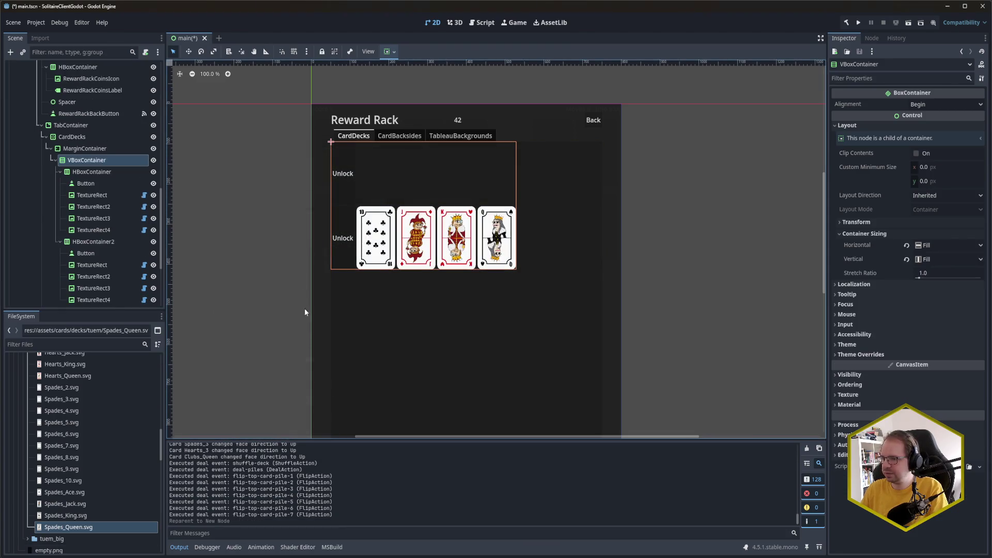
Set the MarginContainer's container sizing to Expand horizontally and vertically, then save
click(82, 148)
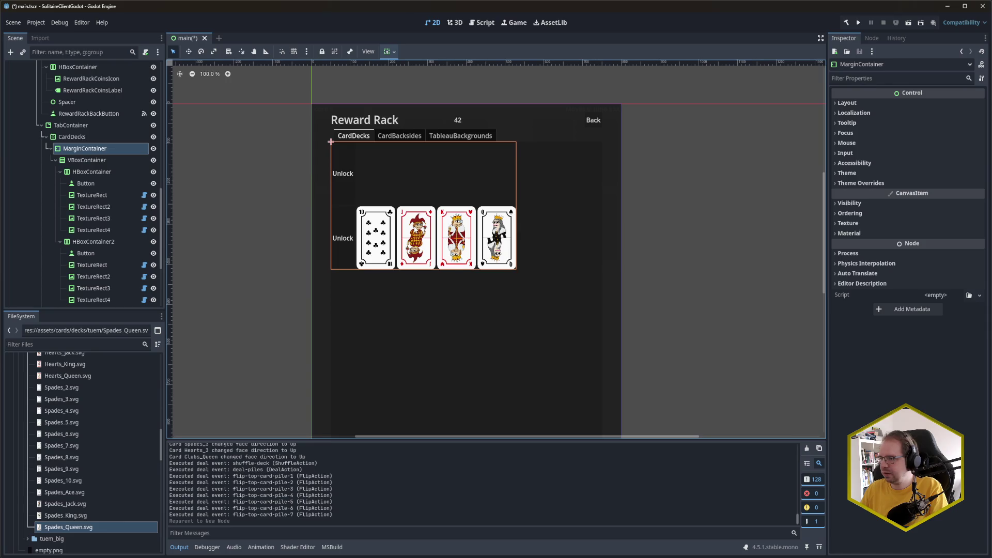
click(885, 102)
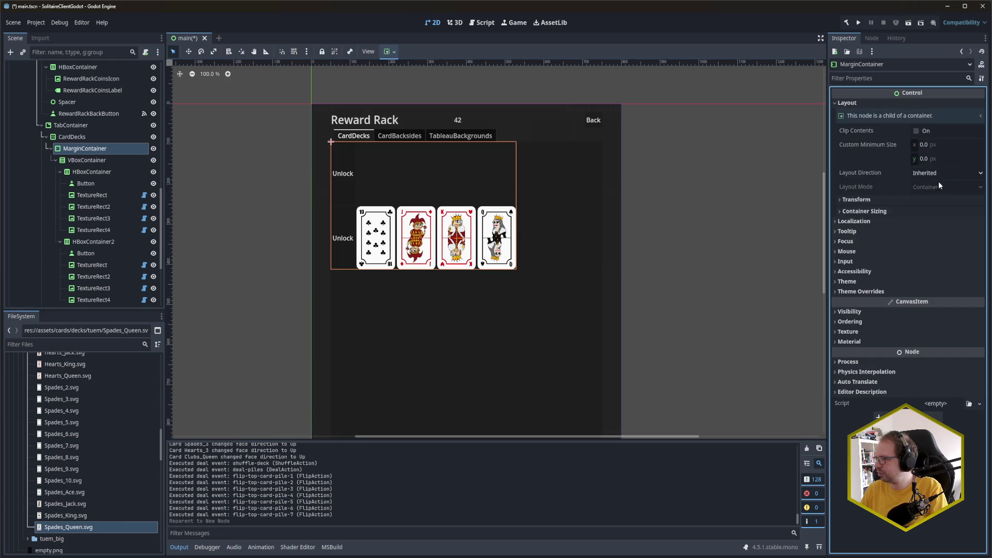
click(934, 211)
click(933, 237)
click(933, 265)
key(ctrl+s)
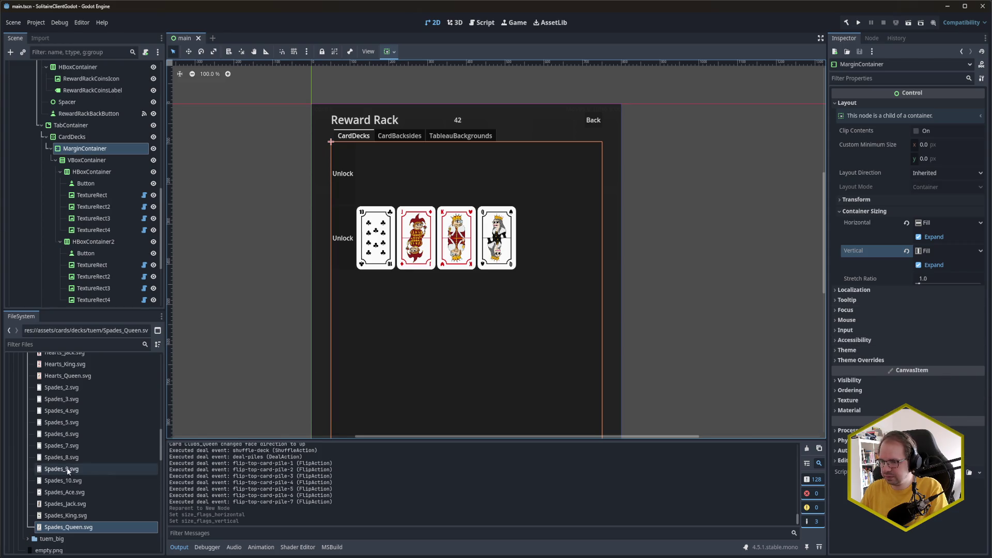
Collapse the decks and cards folders in the FileSystem dock and enlarge the bottom panel
scroll(52, 413, up, 5)
scroll(36, 386, up, 5)
click(25, 443)
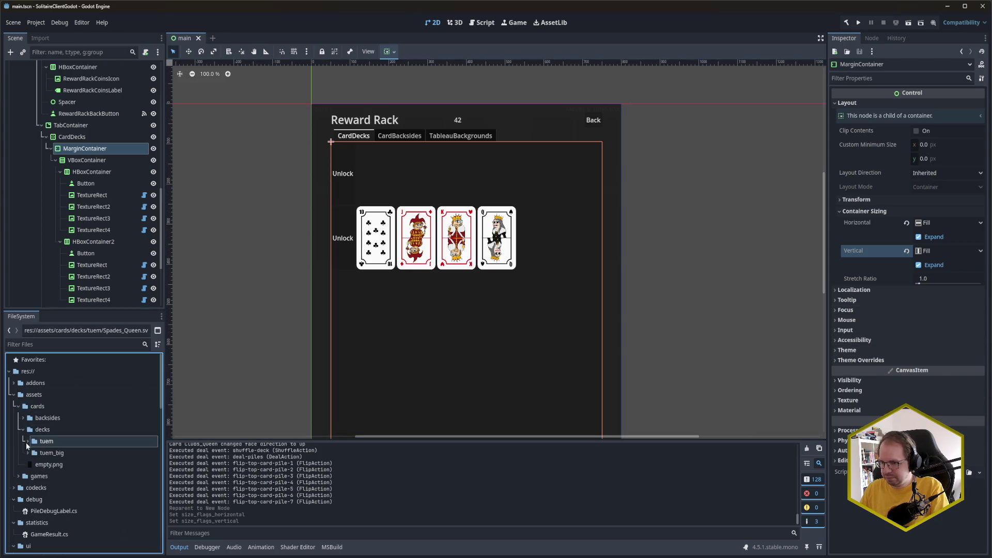
key(Up)
key(Up)
key(Left)
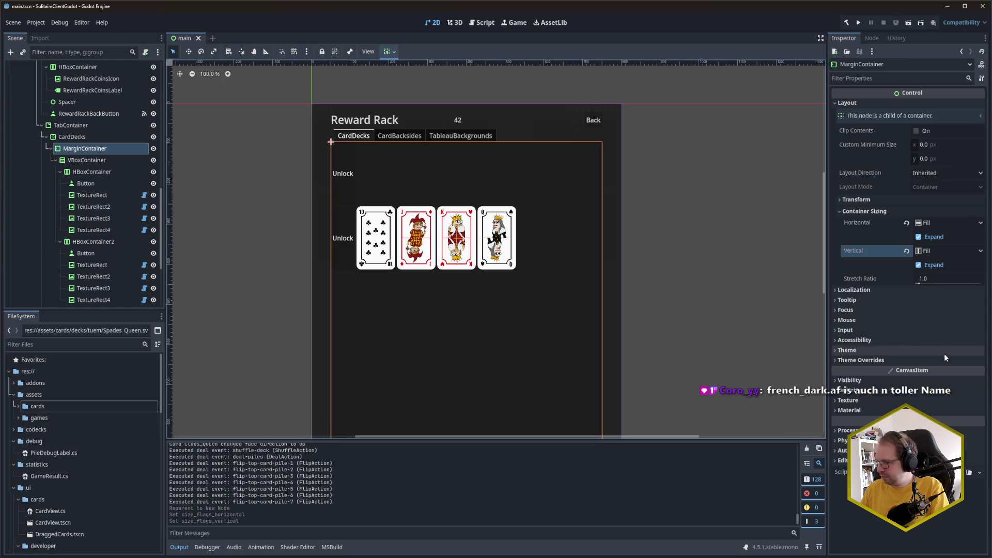
click(886, 350)
click(887, 351)
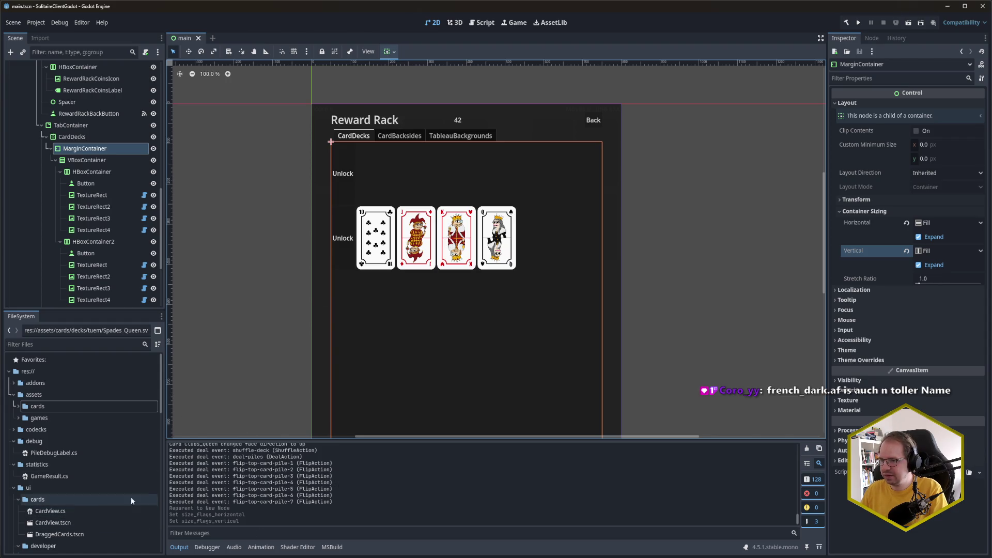
drag(337, 441, 336, 413)
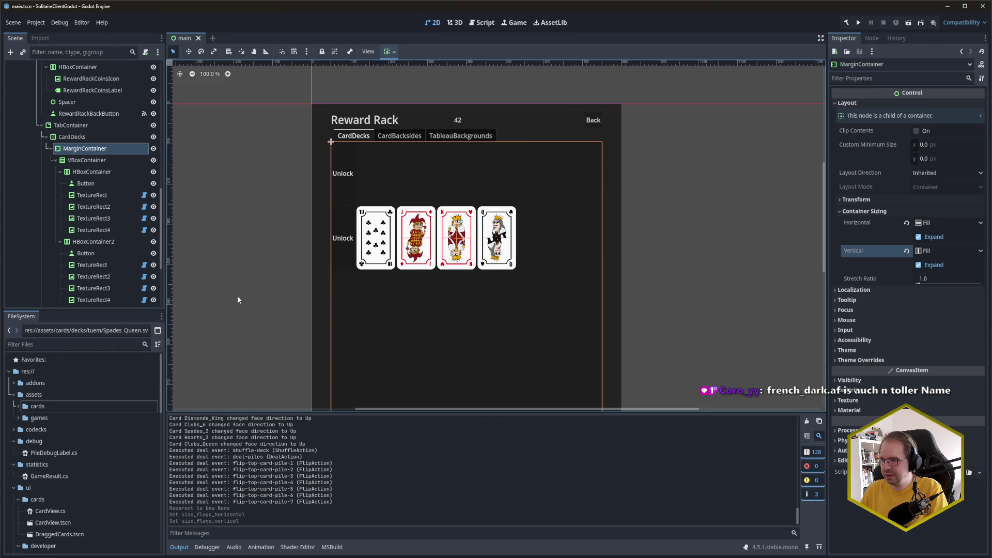
scroll(79, 476, down, 5)
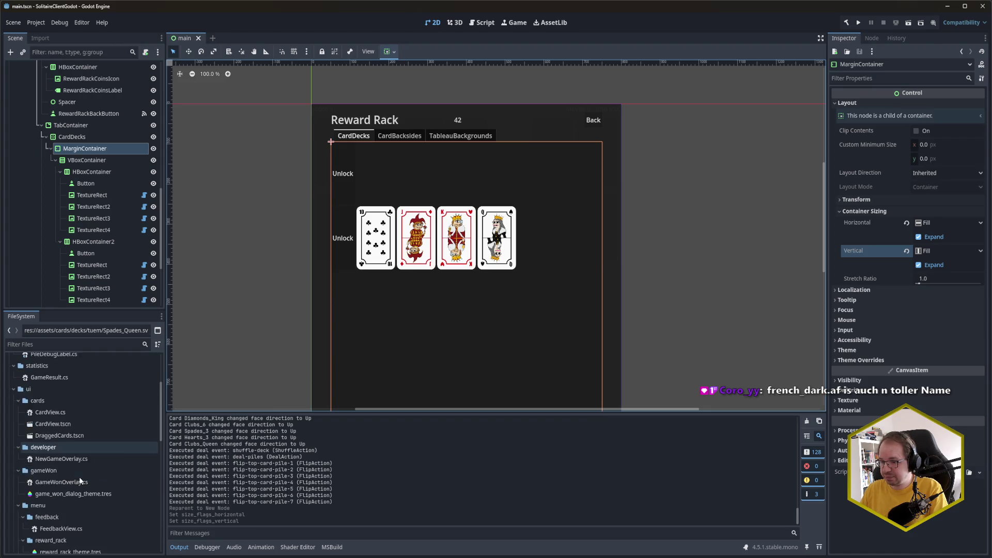
scroll(80, 480, down, 1)
Open reward_rack_theme.tres and add a new InnerMargin type to it
double_click(90, 479)
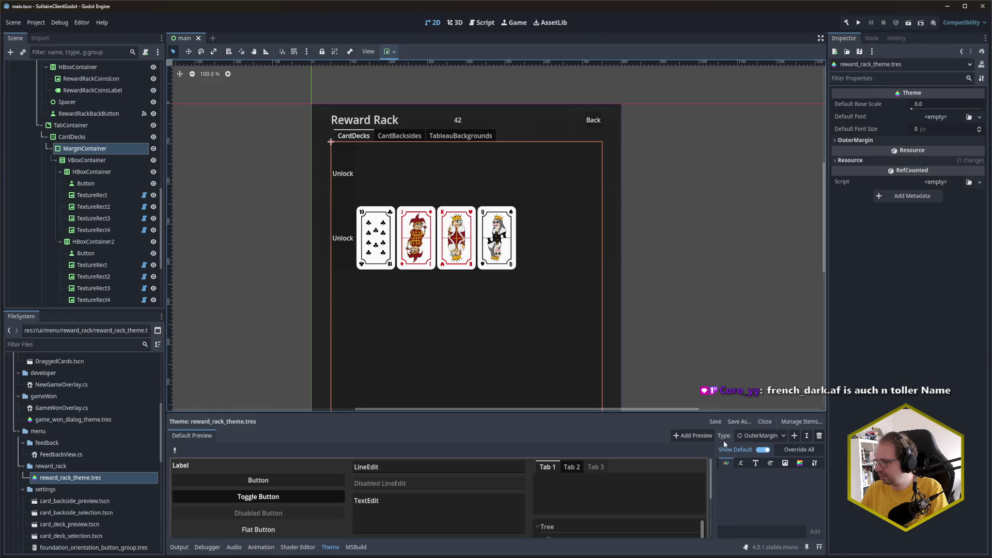
click(794, 436)
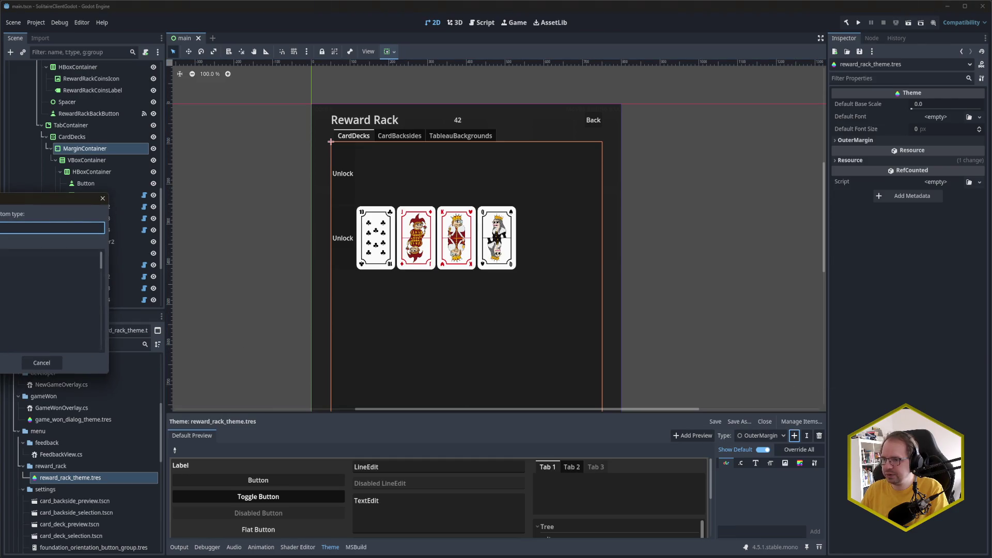
drag(300, 213, 327, 235)
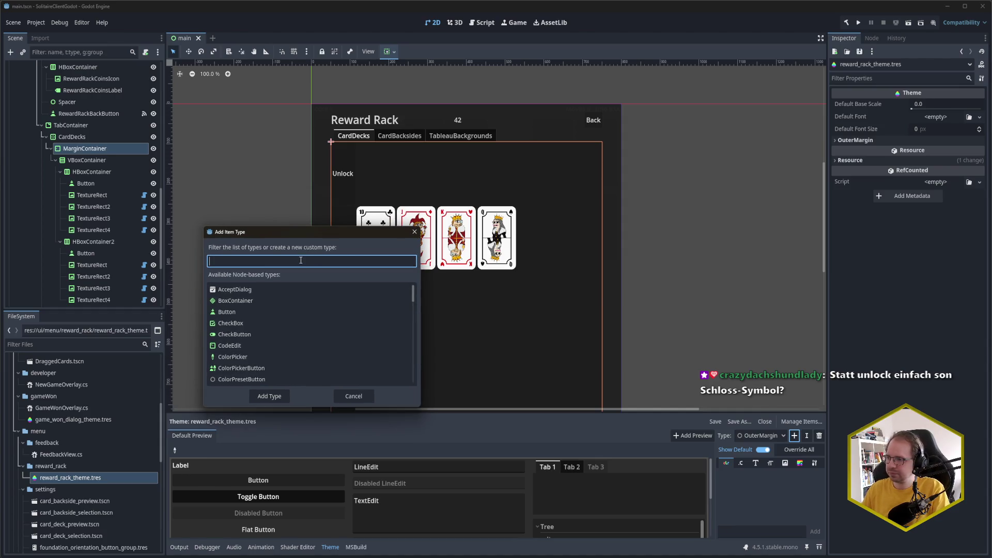
text(InnerMargin)
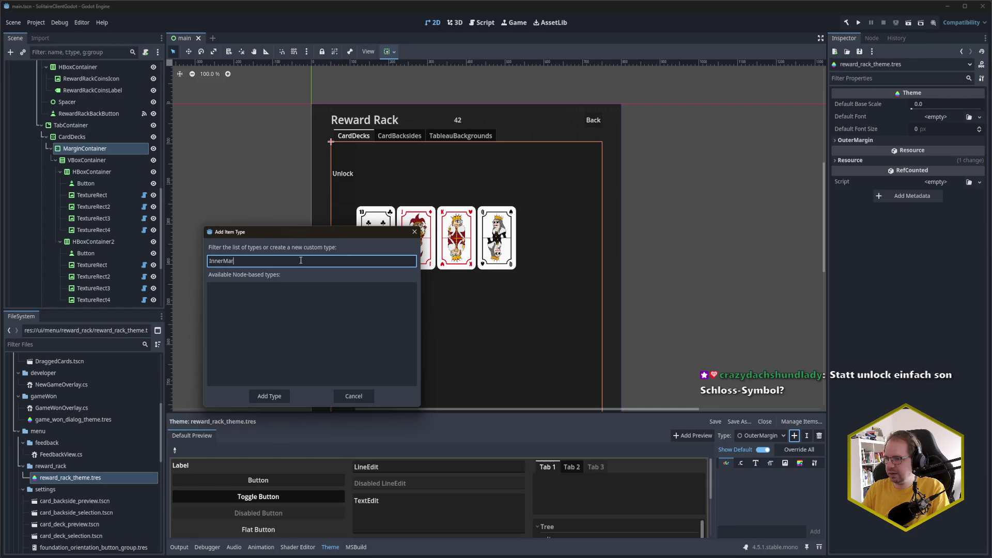
click(267, 396)
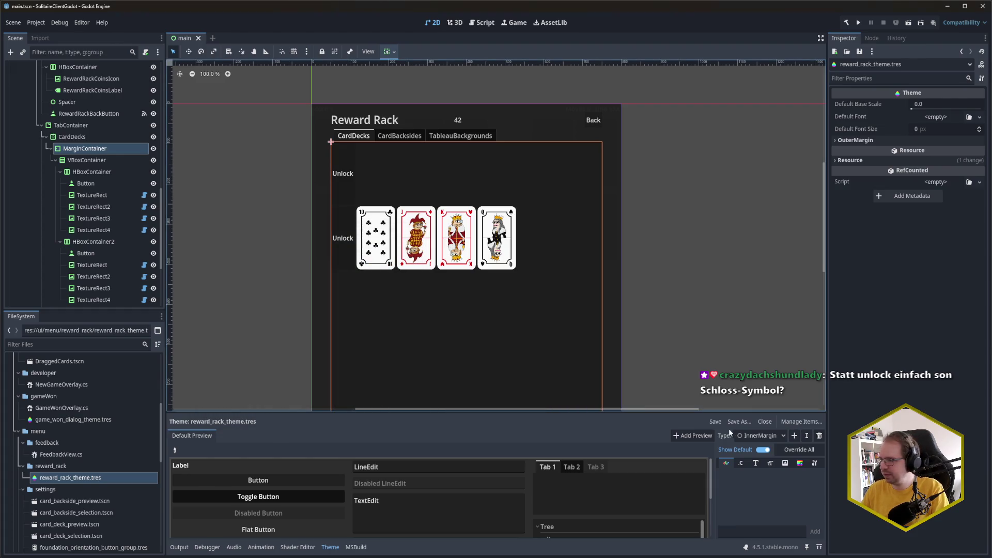
Set InnerMargin's base type to MarginContainer and save the theme
click(815, 463)
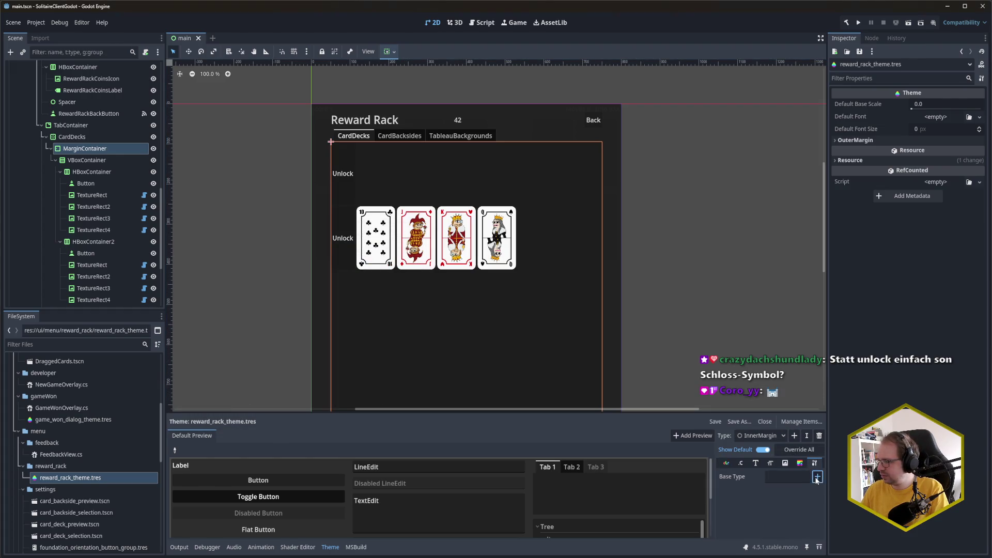
click(818, 477)
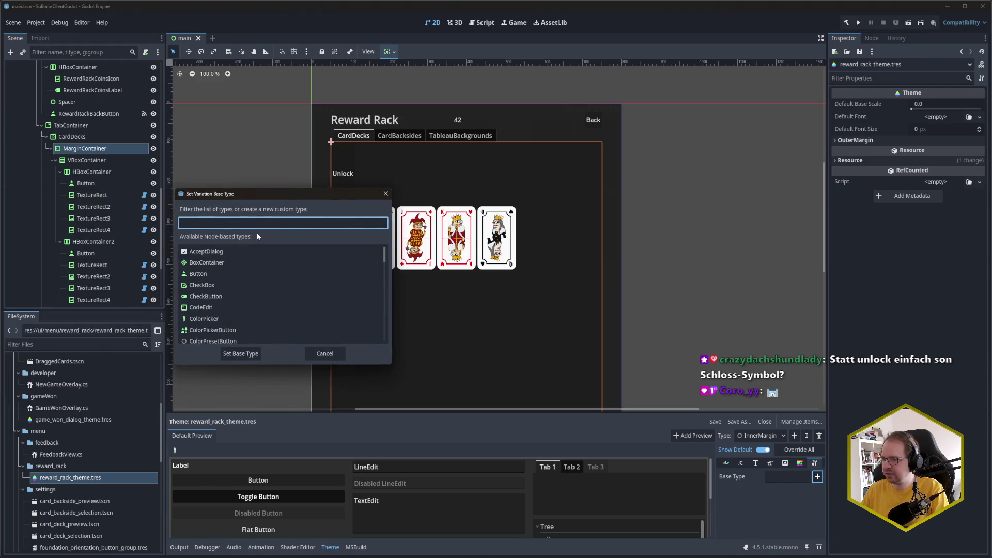
text(MarginContainer)
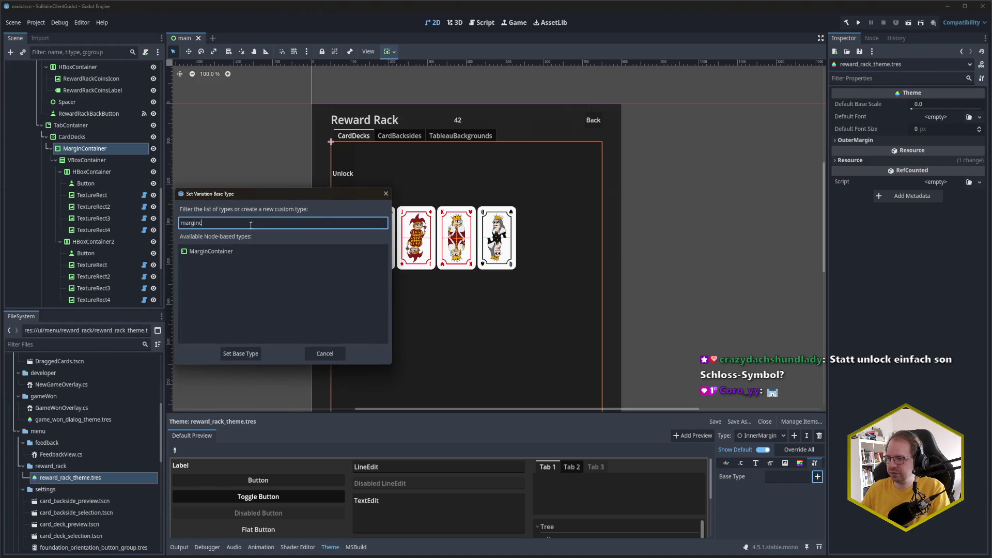
click(233, 252)
click(249, 354)
key(ctrl+s)
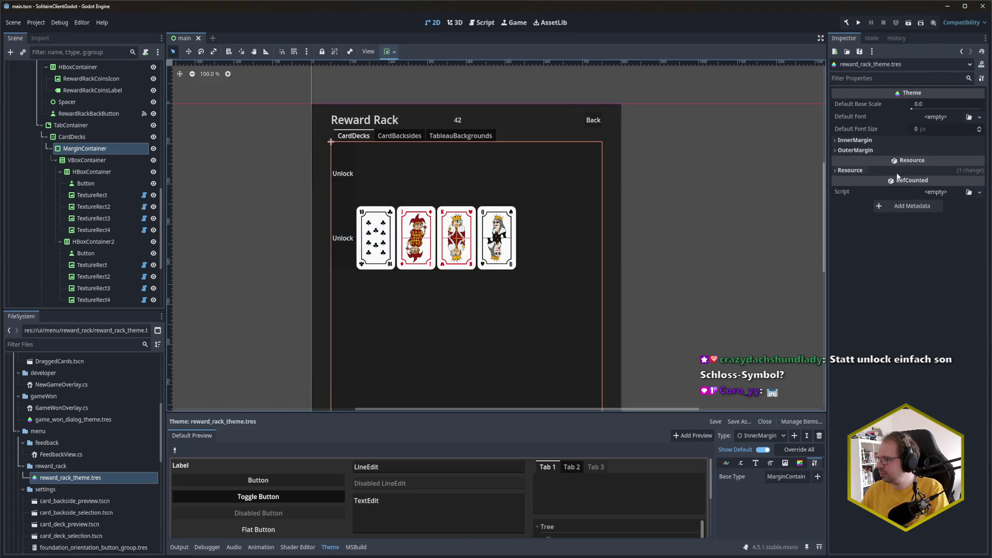
click(877, 141)
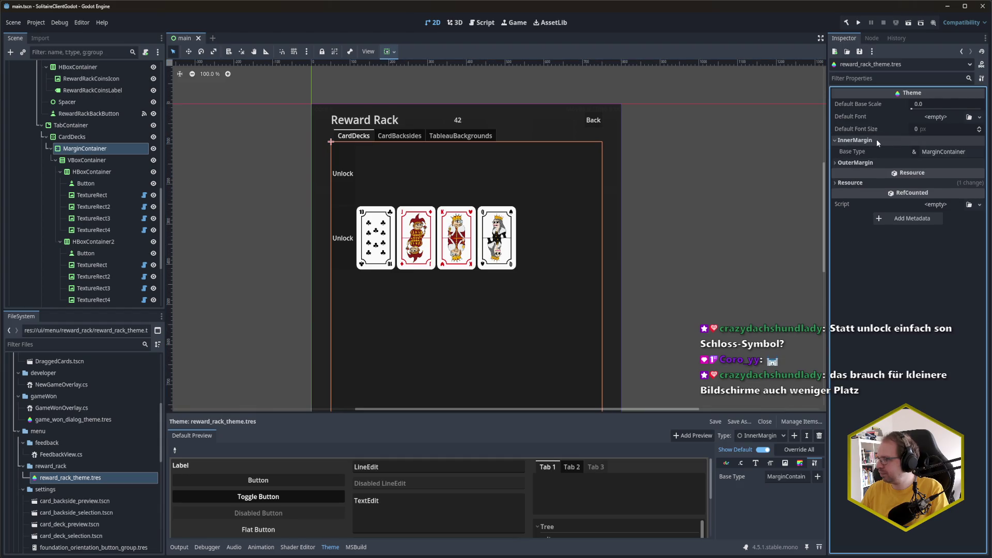
click(877, 141)
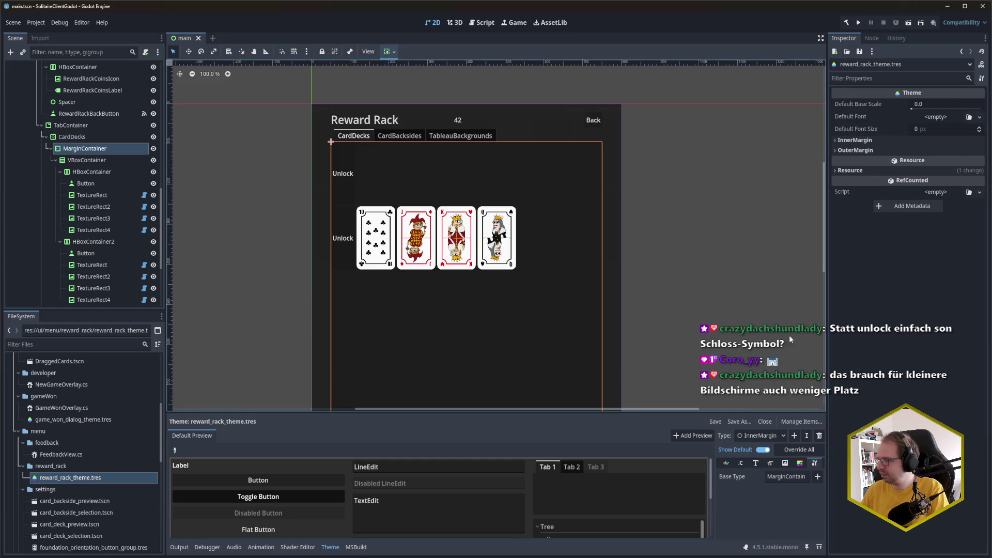
Override InnerMargin's margin_bottom, margin_left, margin_right and margin_top constants
click(742, 463)
click(778, 477)
click(778, 490)
click(779, 504)
click(778, 518)
Set all four InnerMargin margin constants to 10 and save the theme
click(800, 477)
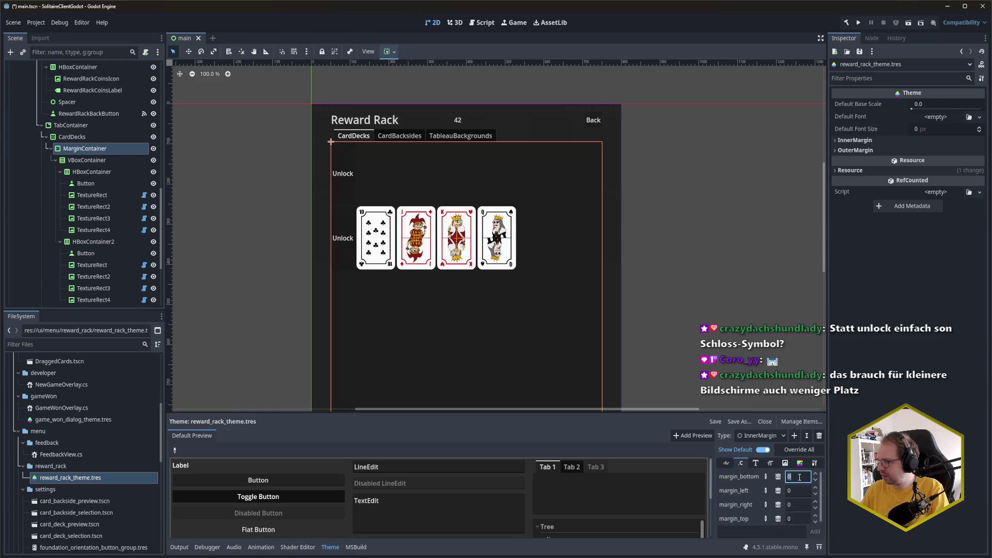
text(10)
key(Return)
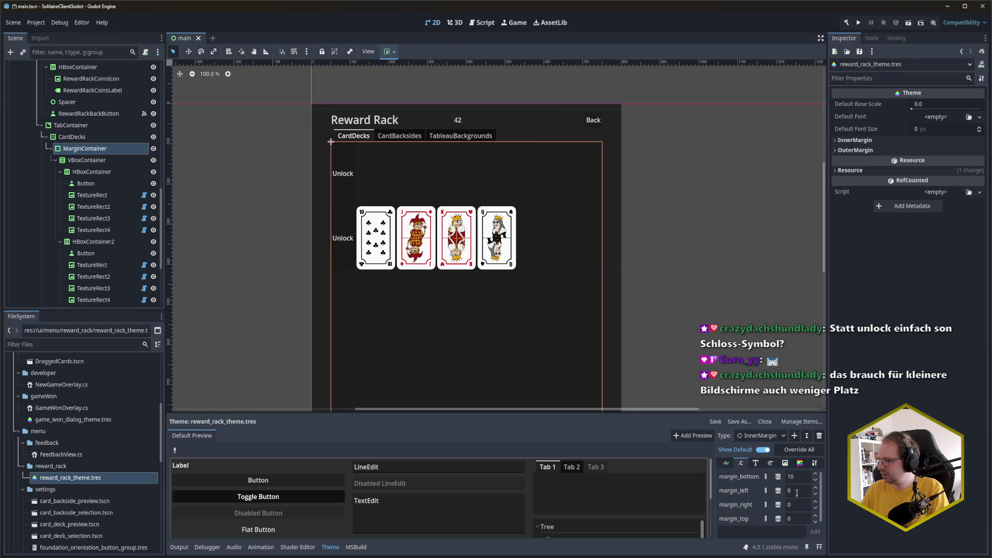
click(797, 491)
text(10)
click(801, 506)
text(10)
click(798, 518)
text(10)
key(ctrl+s)
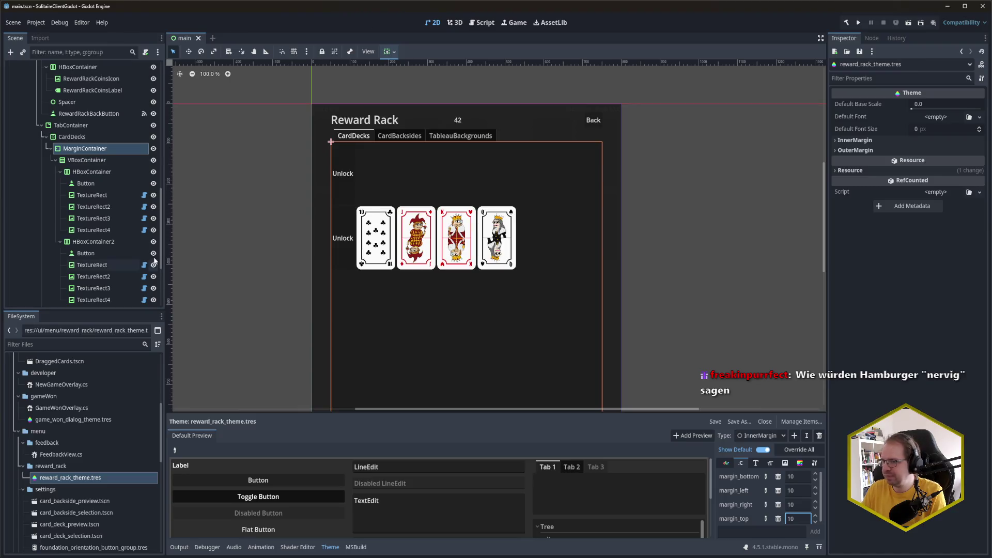
click(106, 155)
Give the CardDecks MarginContainer the InnerMargin type variation, save, and run the game
click(881, 350)
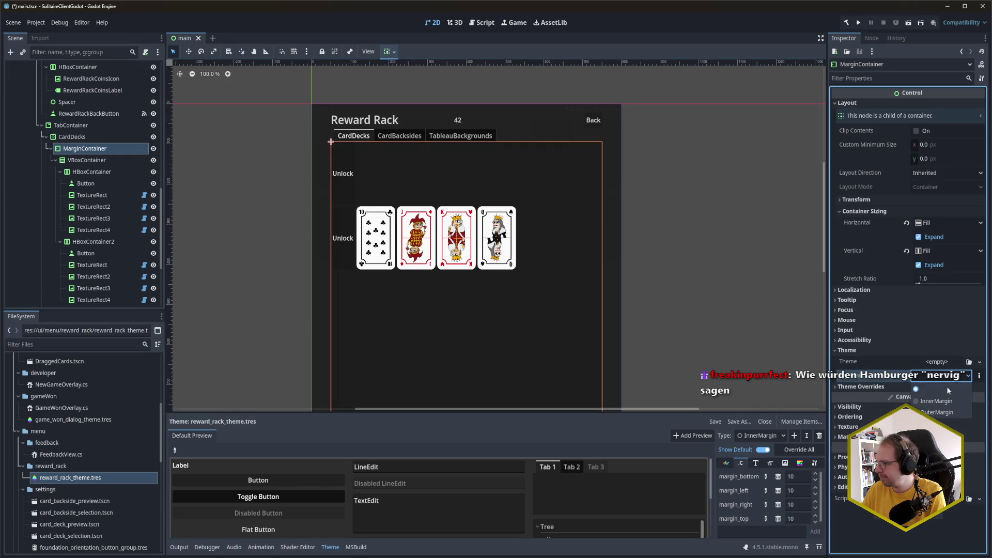
key(ctrl+s)
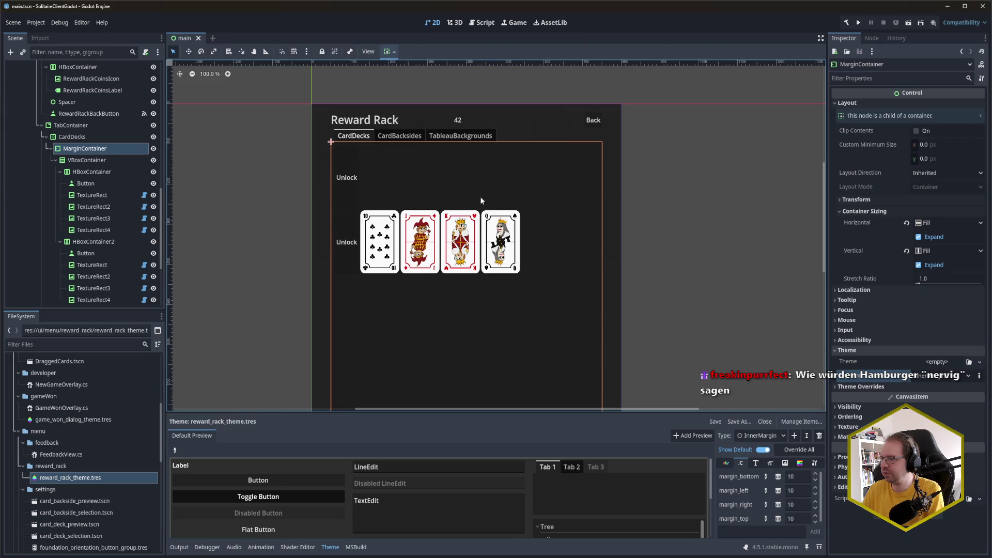
key(F5)
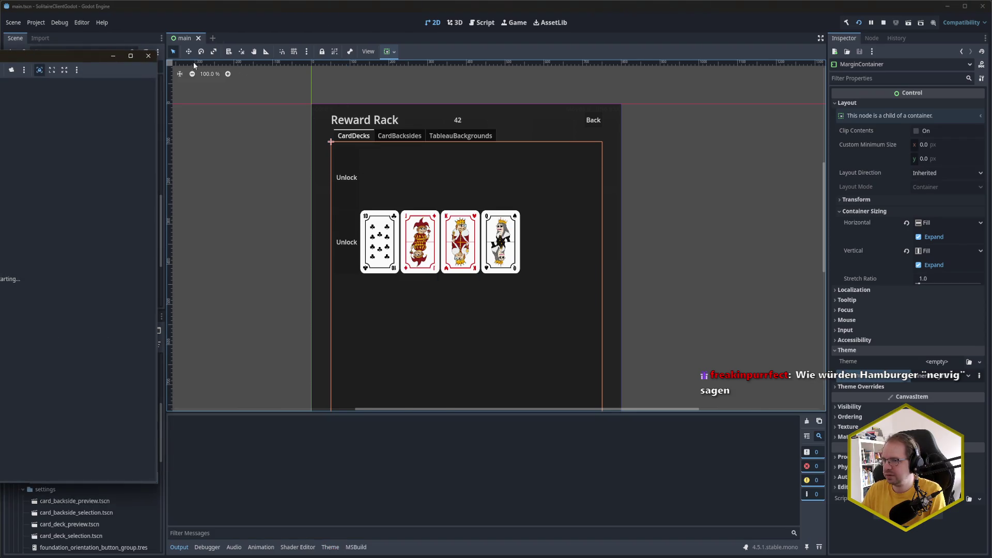
drag(67, 55, 443, 69)
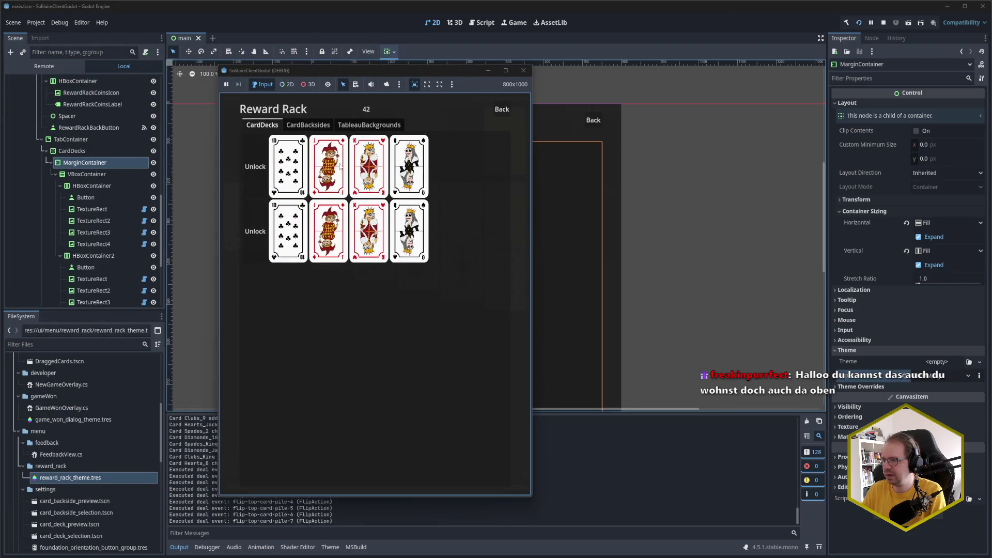
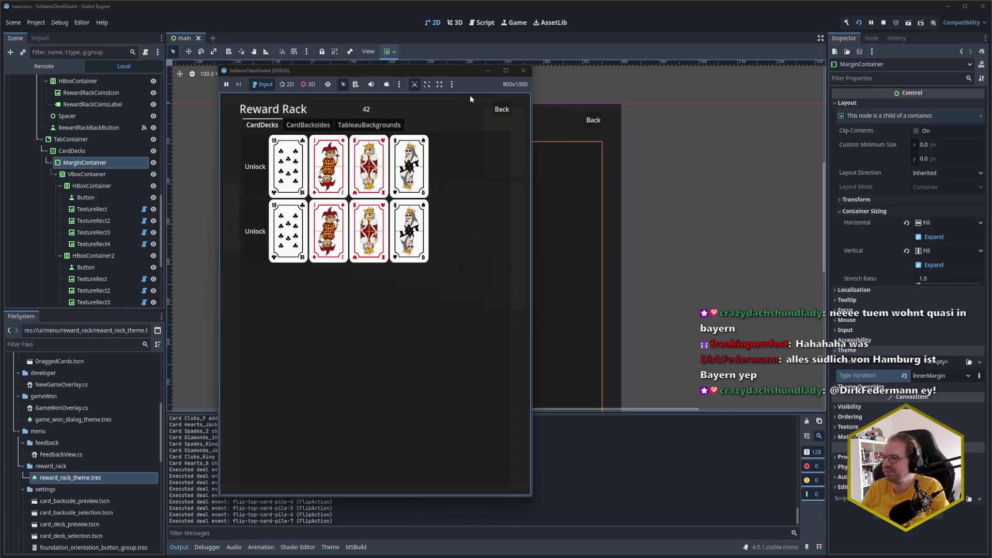
Switch twice between the pause menu and the Reward Rack, then close the running game
click(500, 110)
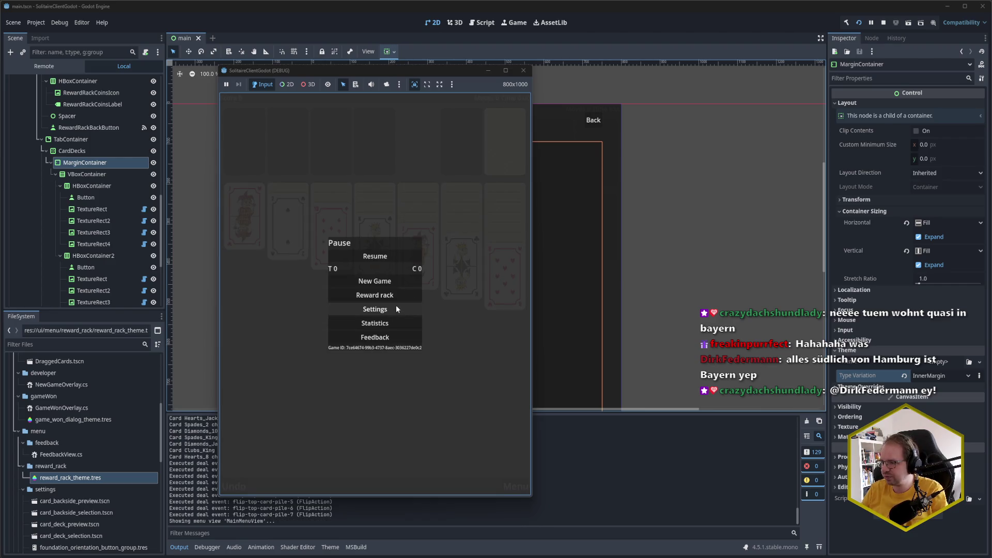
click(394, 298)
click(499, 111)
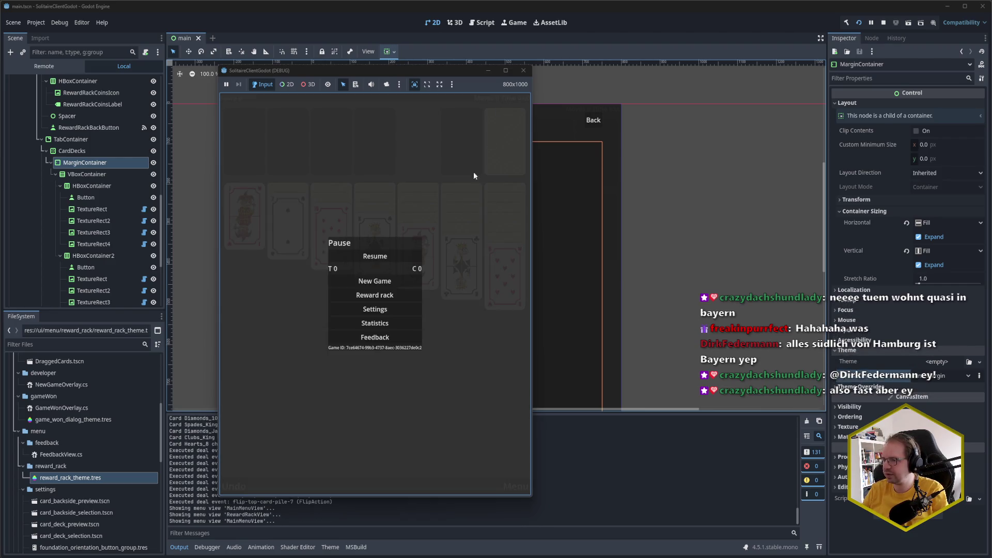
click(408, 294)
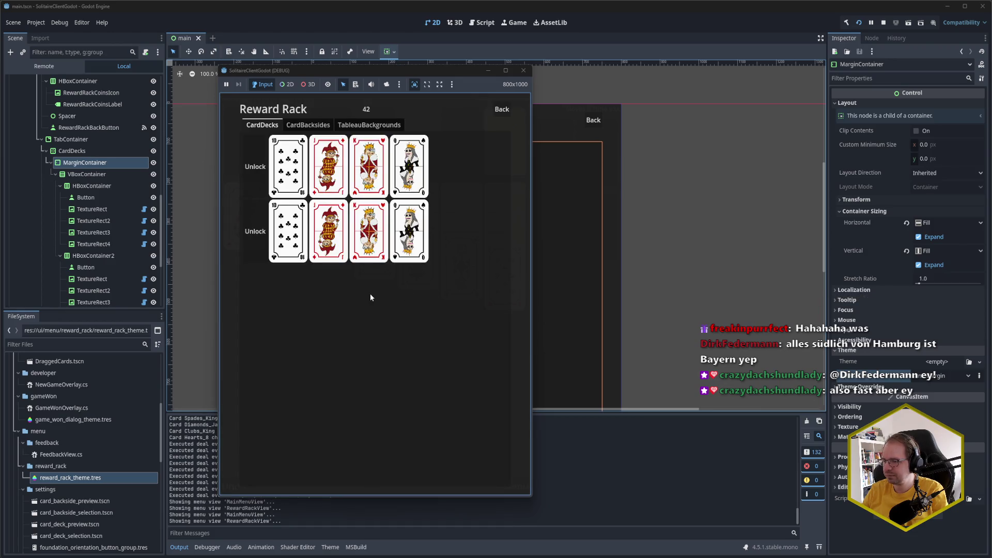
click(524, 71)
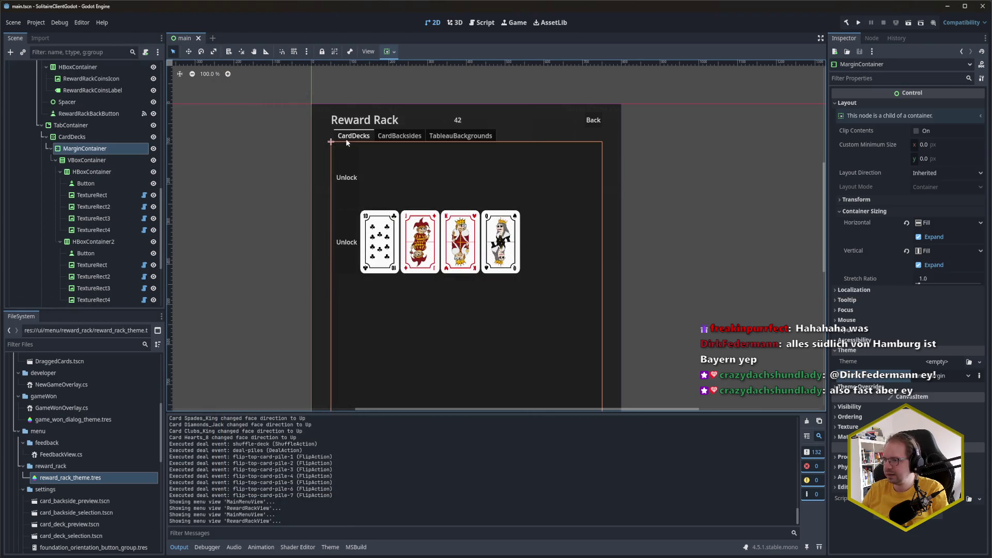
Rename the first HBoxContainer under VBoxContainer to 'CardDeckDisplay' after abandoning a first attempt
click(103, 175)
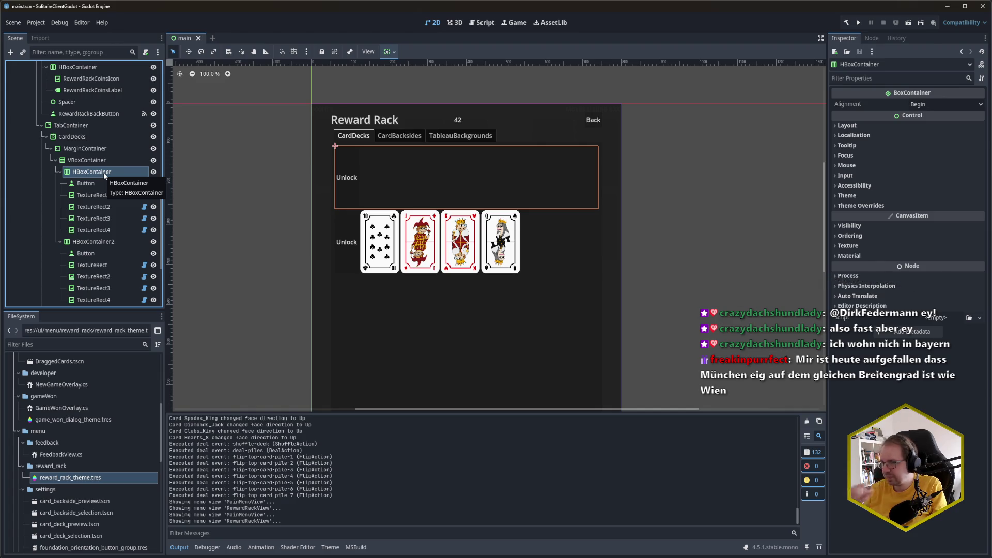
right_click(104, 173)
click(130, 203)
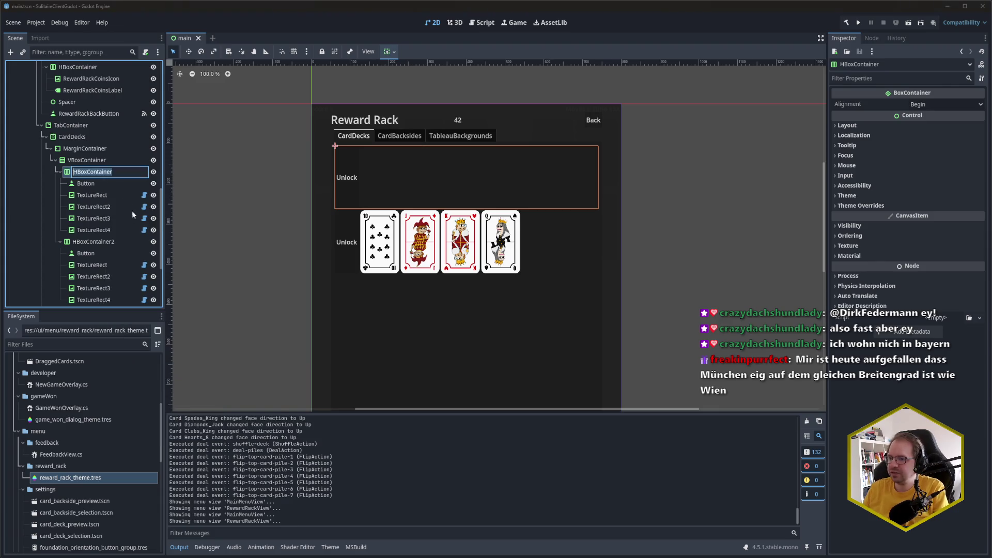
text(CardDeck)
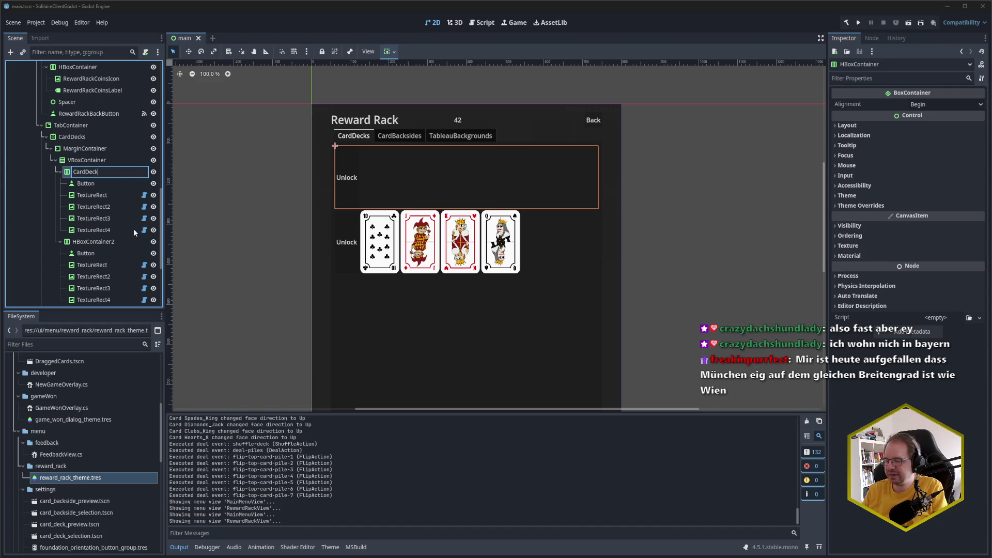
text(D)
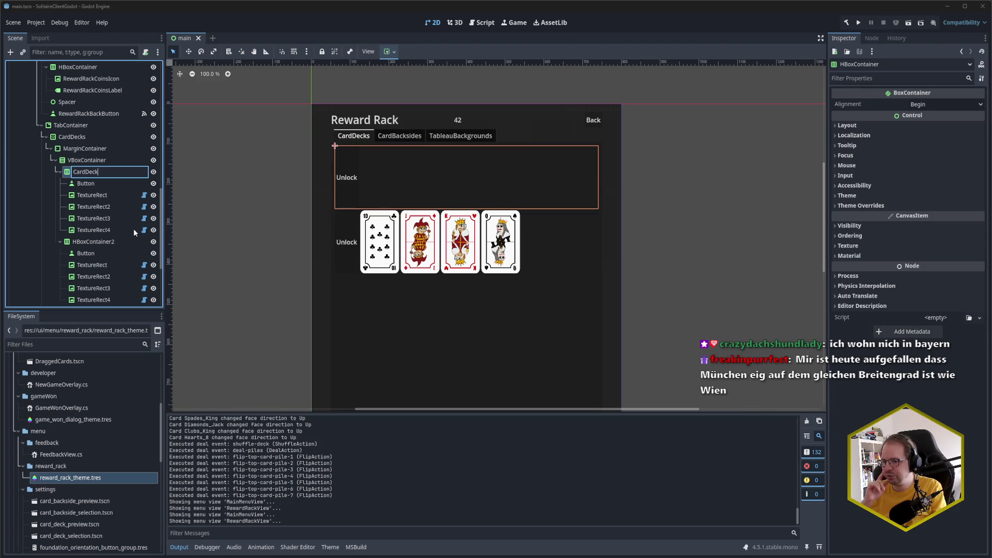
key(Escape)
scroll(96, 500, down, 3)
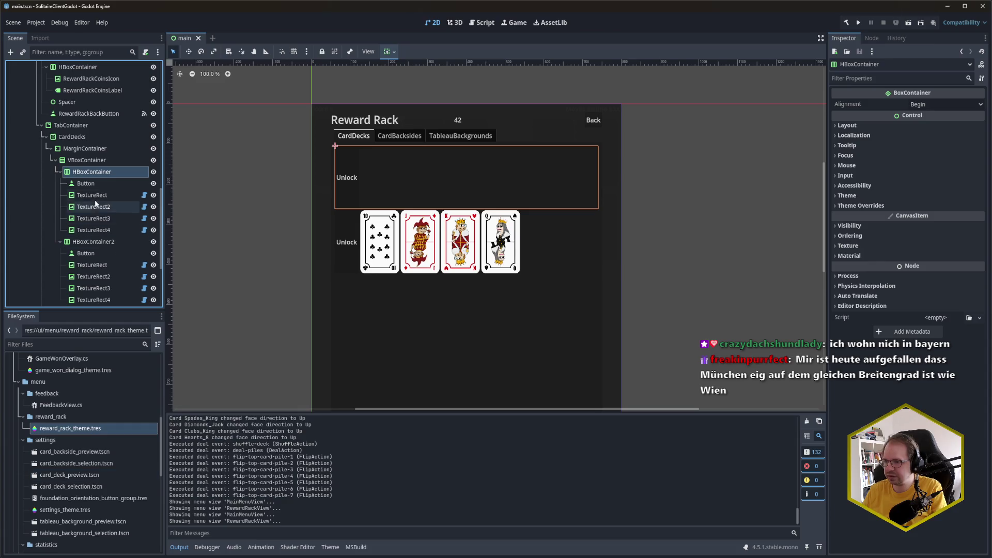
double_click(98, 172)
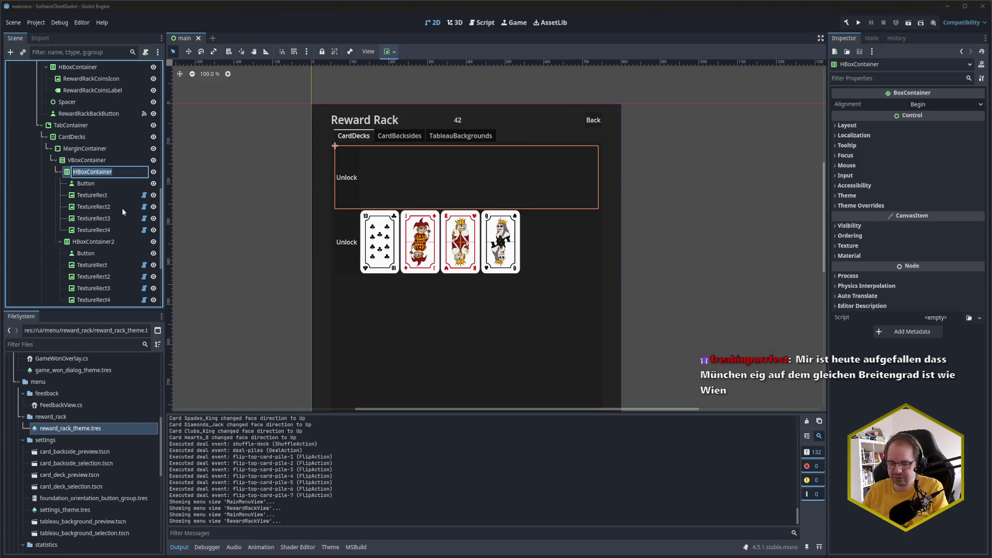
text(Car)
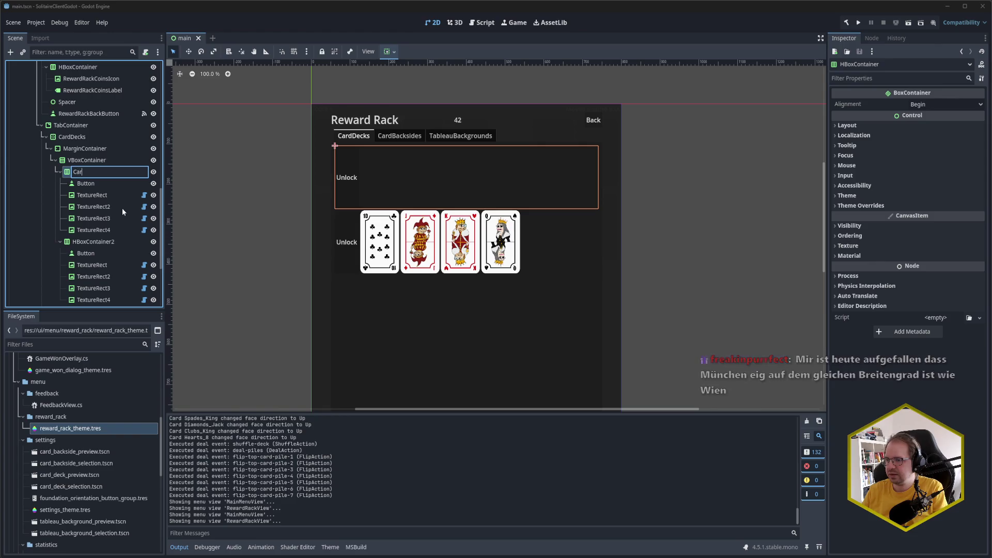
text(dDeckD)
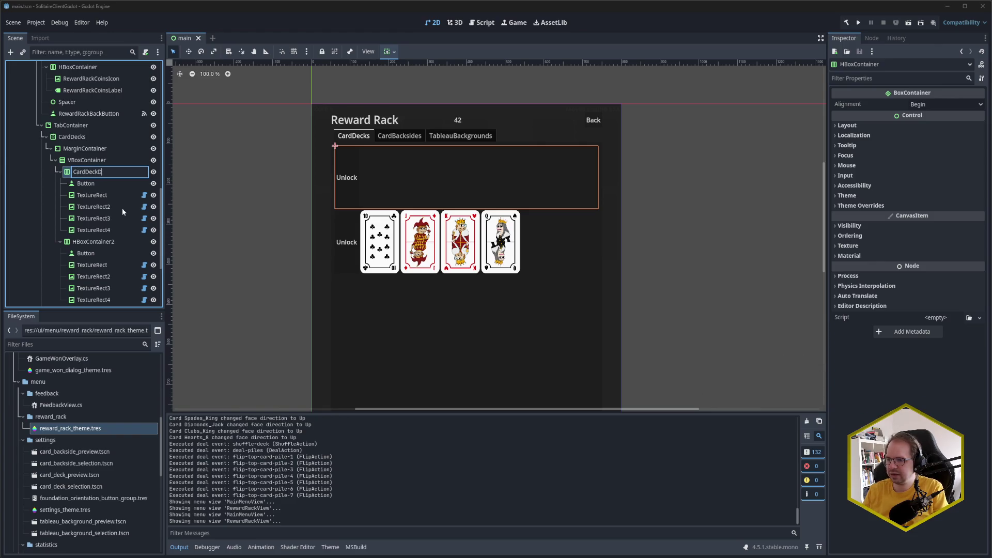
text(isplay)
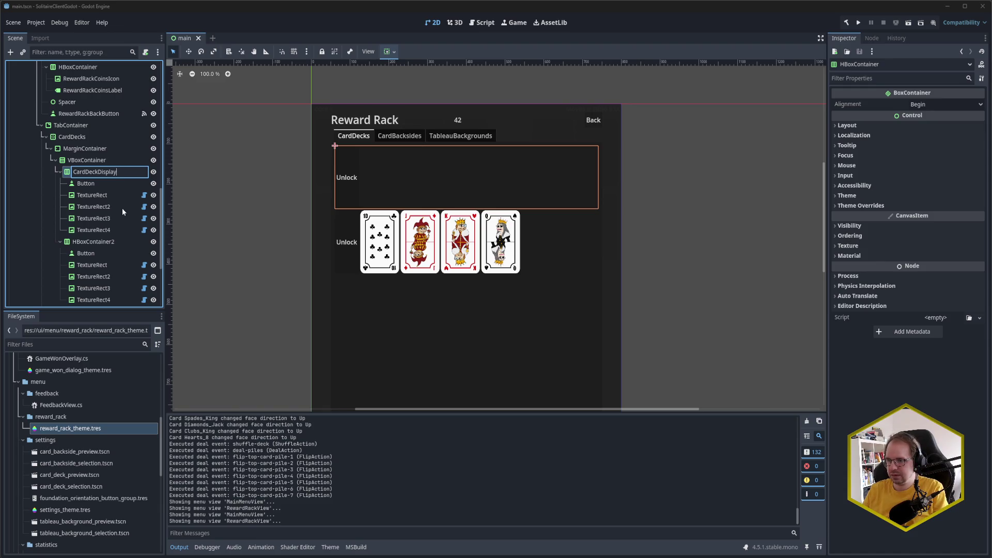
key(Return)
right_click(102, 174)
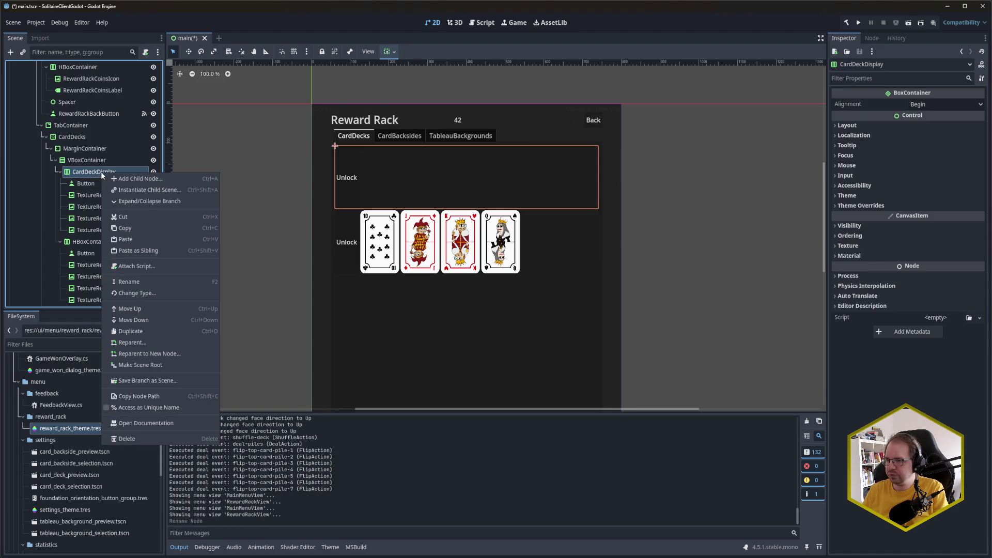
Save the CardDeckDisplay branch as card_deck_display.tscn in res://ui/menu/reward_rack, then save main.tscn
click(148, 381)
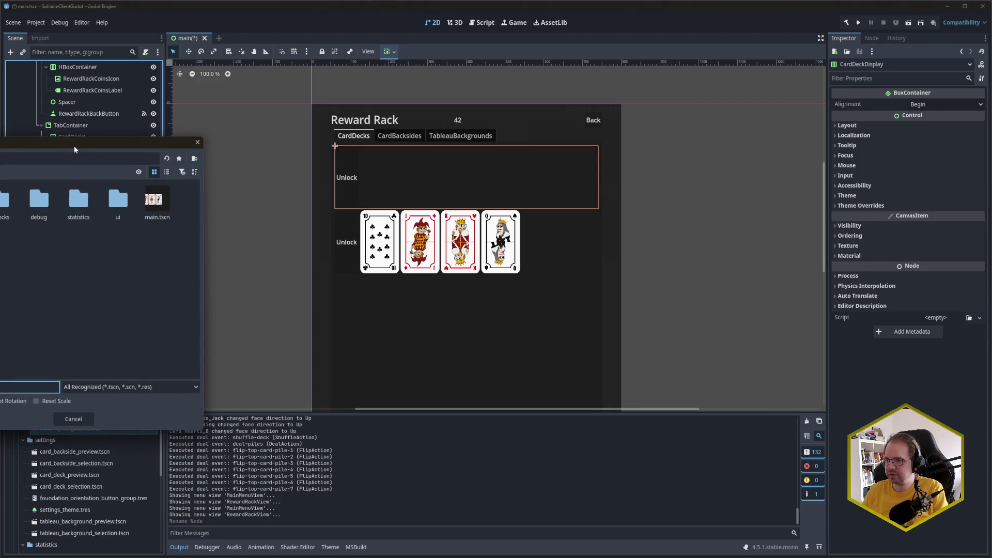
double_click(339, 203)
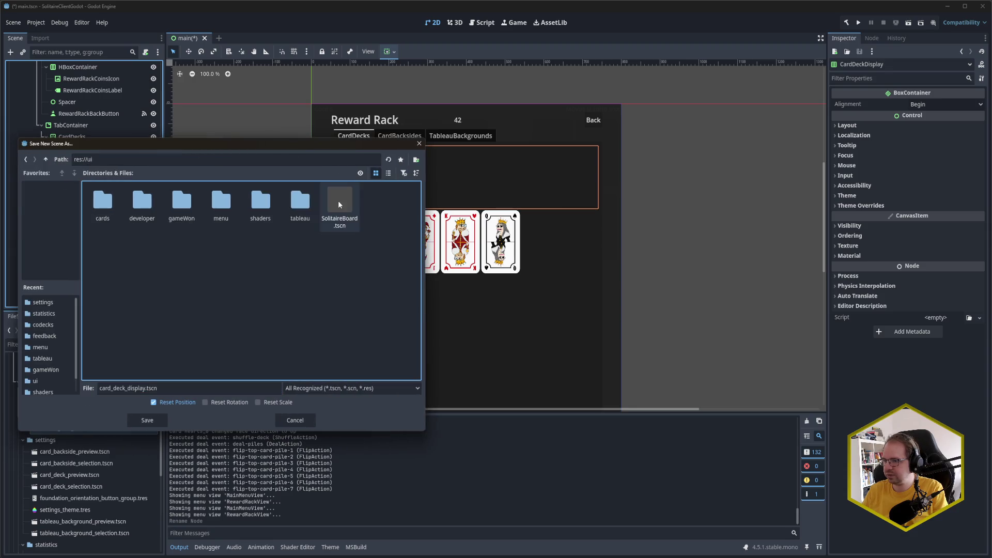
double_click(209, 211)
double_click(141, 199)
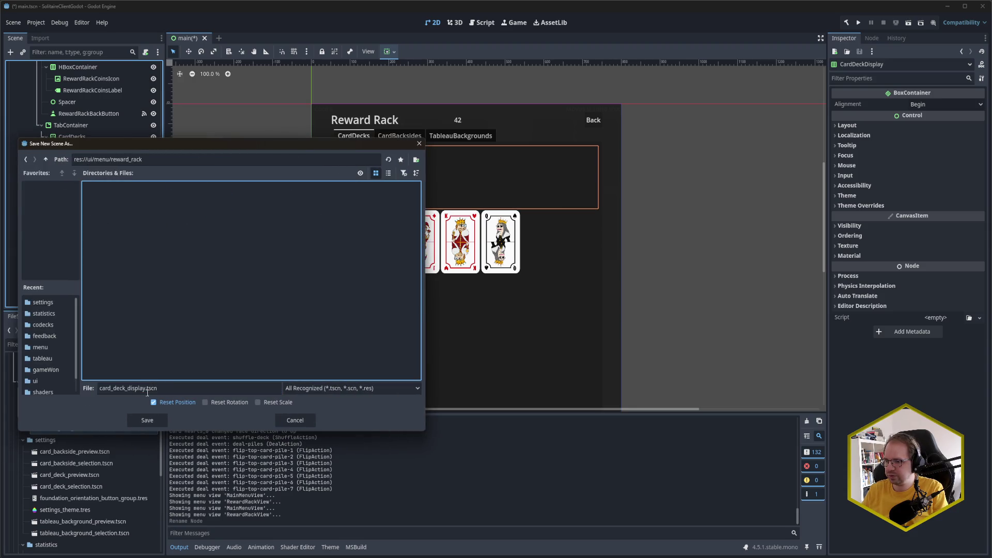
click(147, 420)
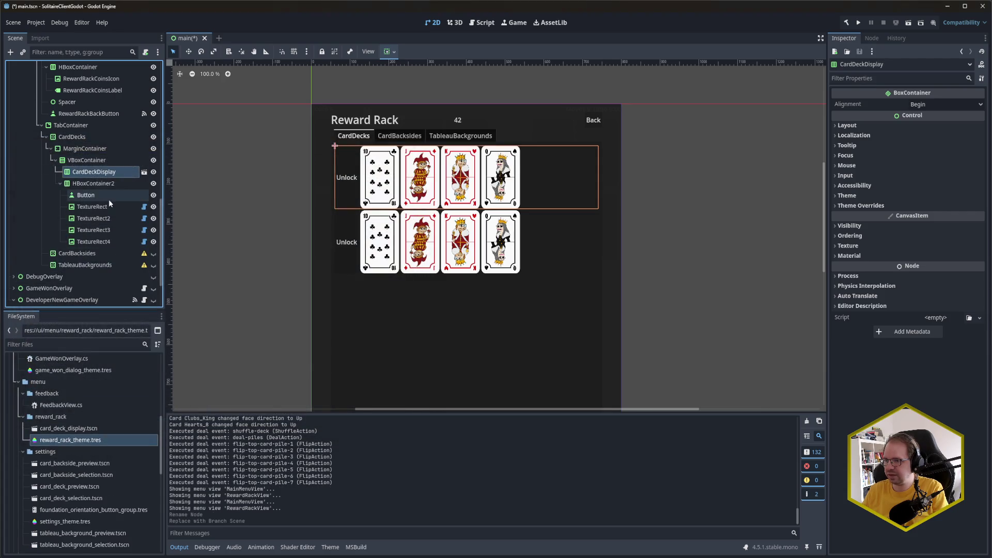
key(ctrl+s)
Delete the second card row, HBoxContainer2, along with its children
click(103, 185)
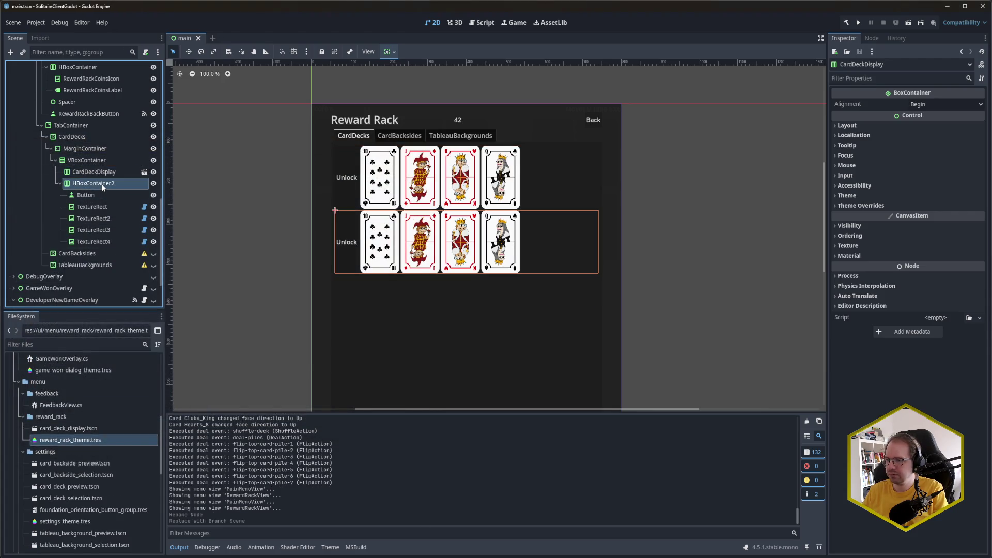
key(Delete)
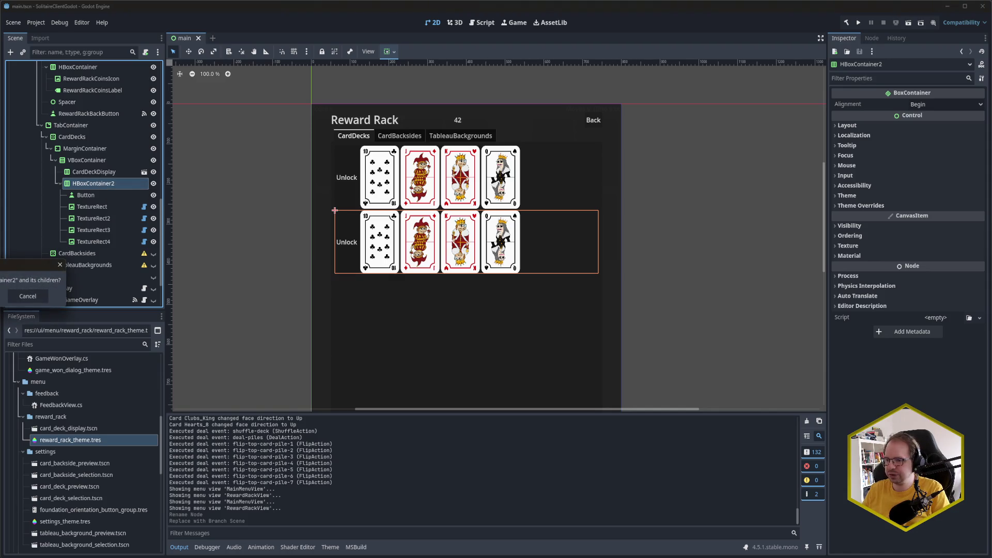
key(Return)
Duplicate CardDeckDisplay into four card rows and save main.tscn
click(96, 183)
key(ctrl+d)
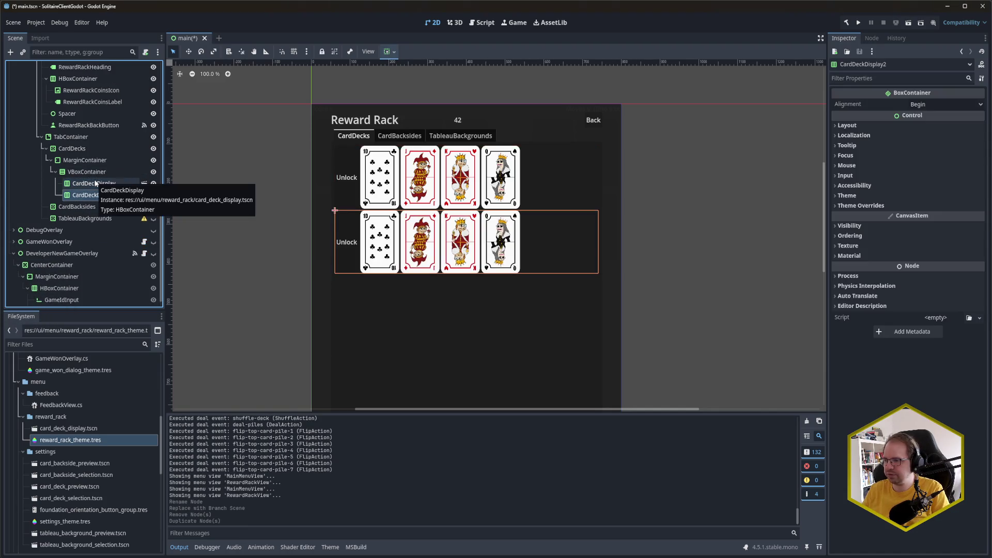
key(ctrl+d)
key(ctrl+d)
scroll(630, 214, down, 1)
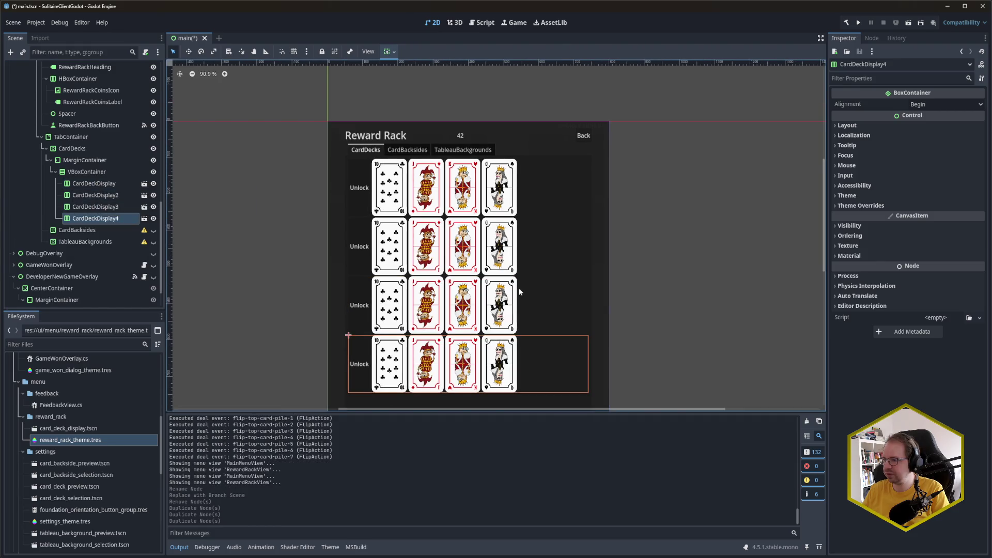
mouse_move(671, 305)
mouse_down()
mouse_move(665, 166)
mouse_move(646, 351)
mouse_move(646, 342)
mouse_up()
key(ctrl+s)
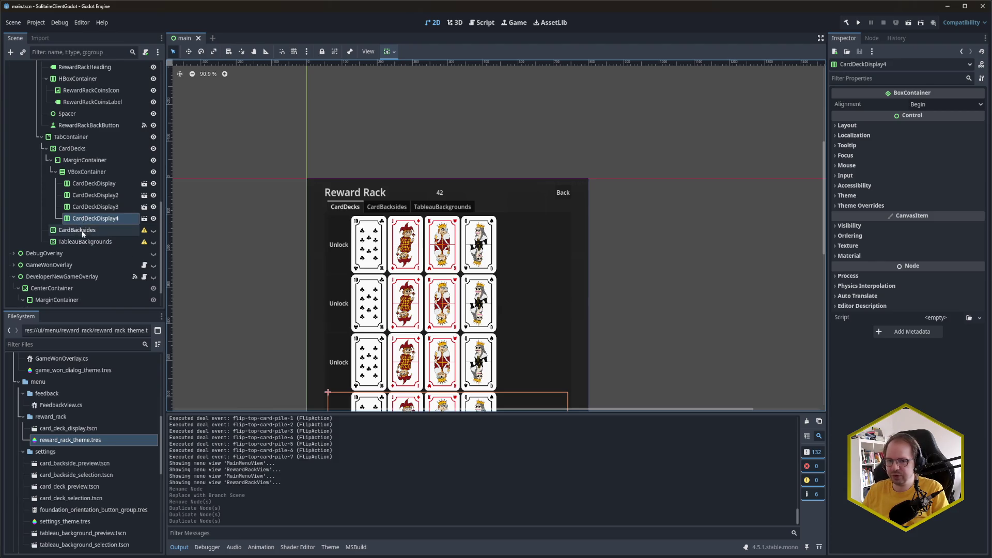
click(83, 230)
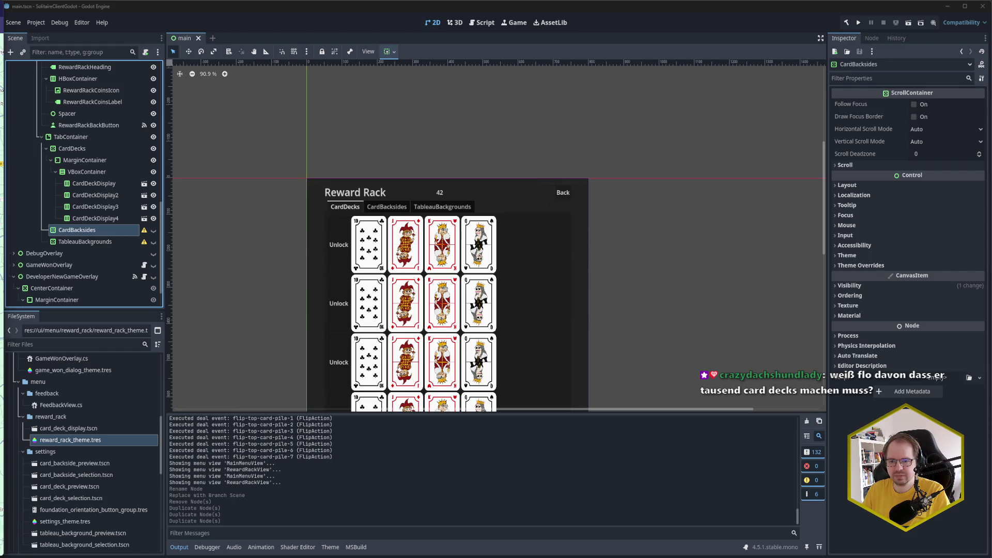
In Google Maps, pan around Germany, Austria, Czechia and toward the Alps
key(alt+Tab)
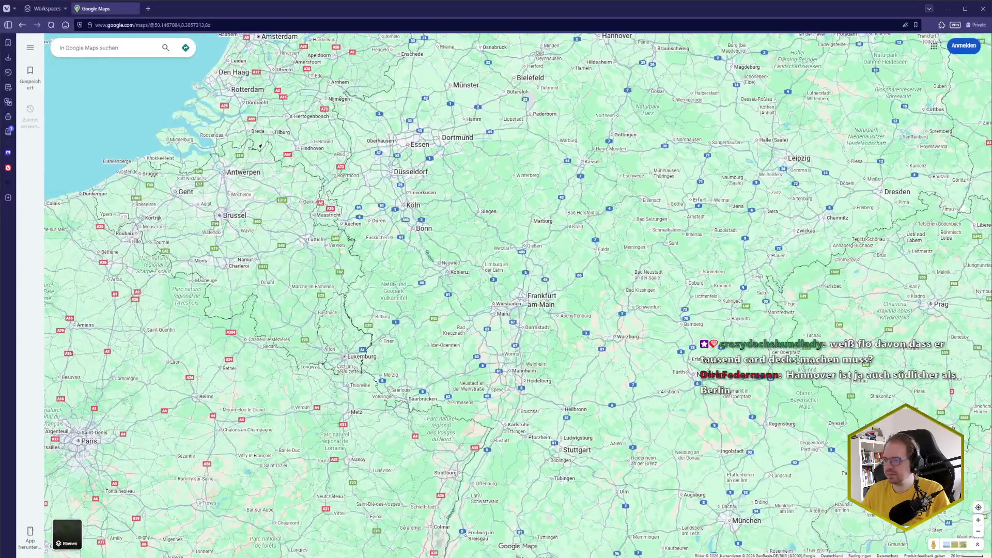
drag(471, 296, 344, 255)
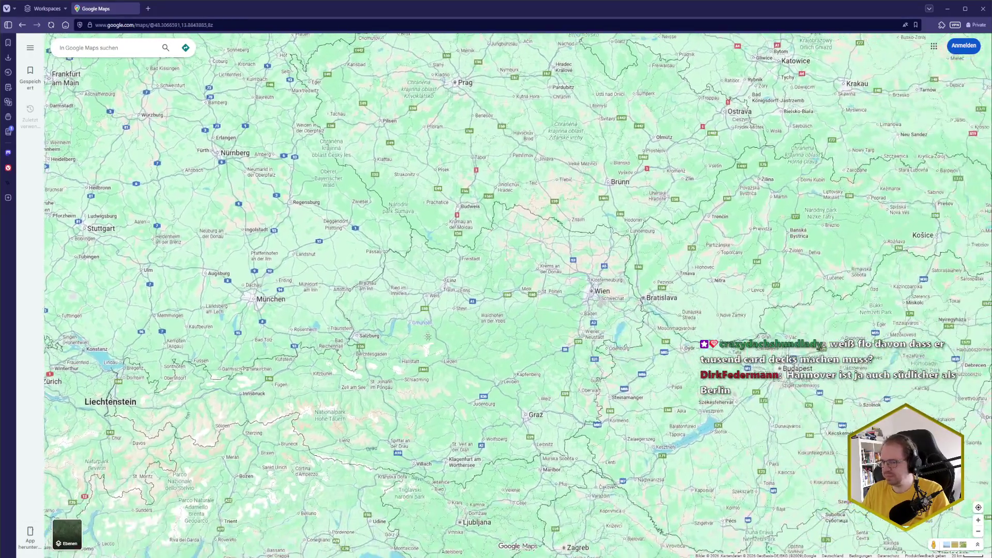
drag(584, 399, 463, 364)
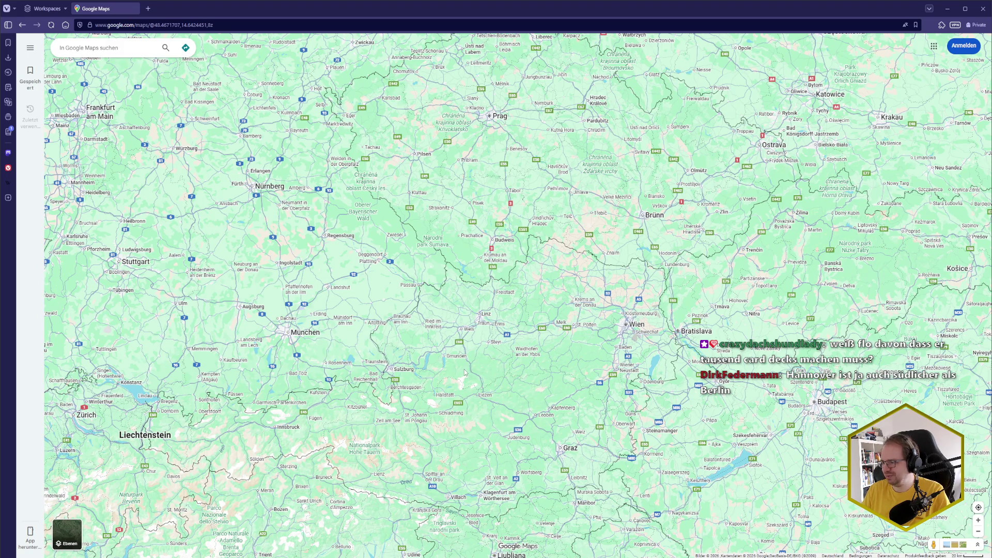
drag(465, 372, 509, 378)
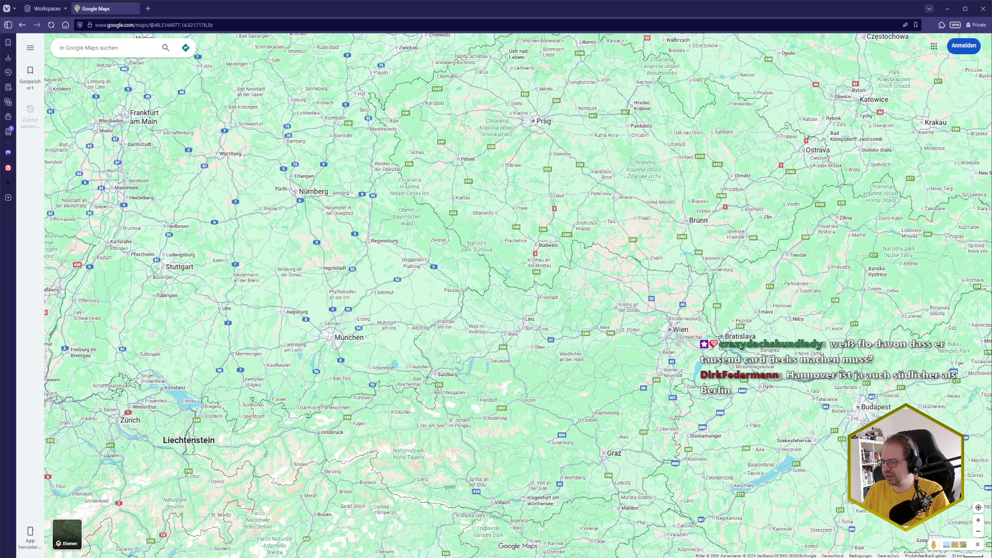
mouse_move(340, 341)
drag(501, 355, 509, 373)
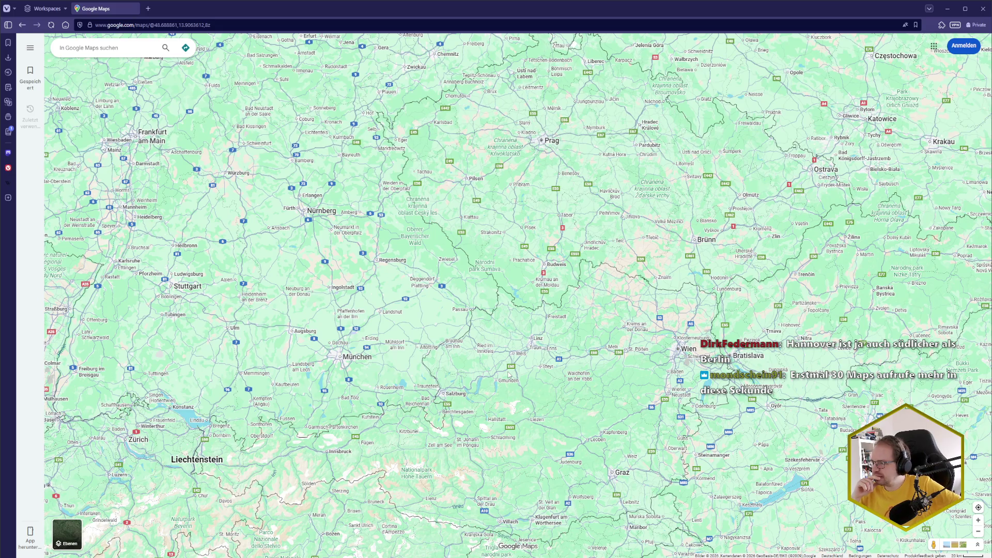
drag(433, 196, 601, 324)
mouse_move(574, 77)
mouse_down()
mouse_move(558, 369)
mouse_move(611, 369)
mouse_up()
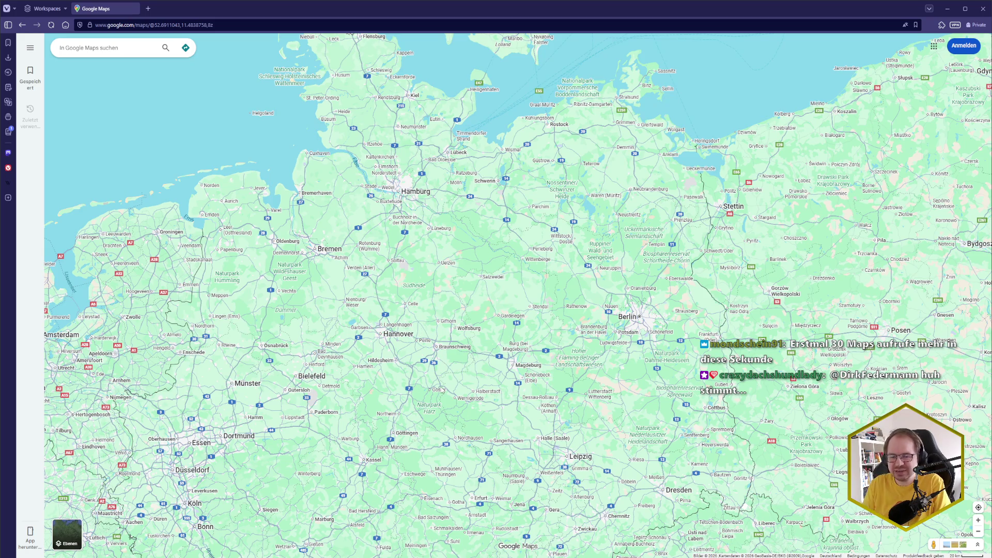
drag(442, 390, 449, 220)
drag(507, 367, 514, 194)
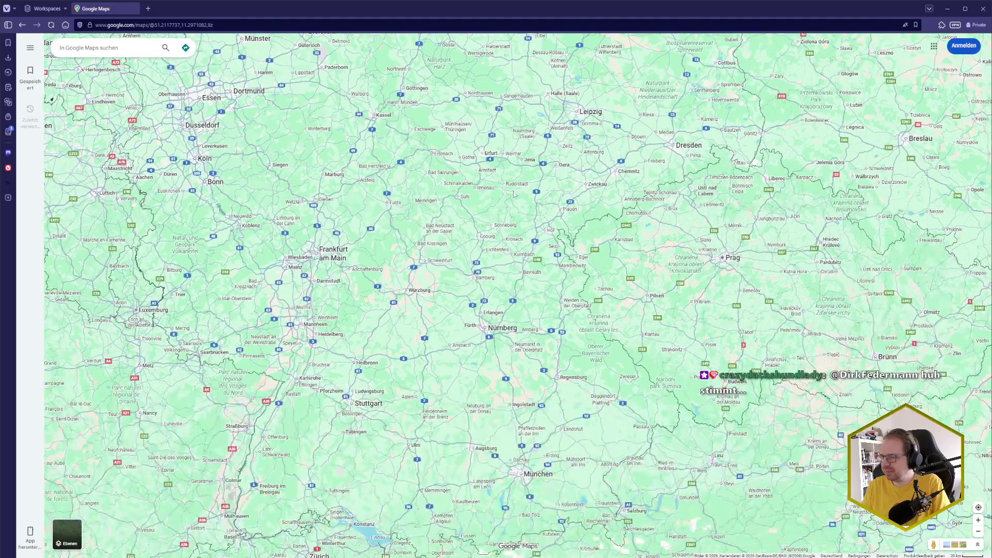
drag(512, 439, 504, 230)
Zoom out to the world map, zoom back in on Germany, then return to Godot
scroll(504, 230, down, 3)
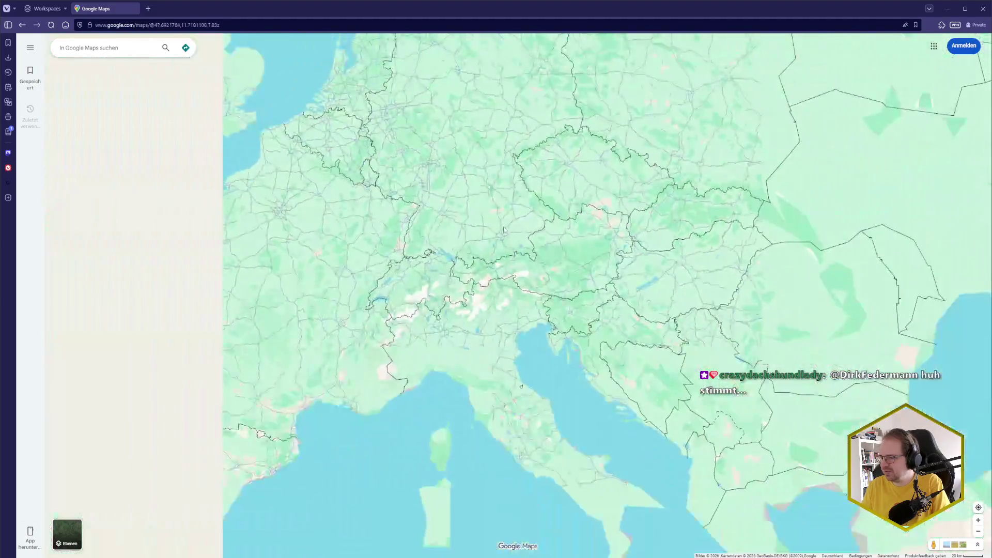
scroll(504, 230, down, 5)
scroll(502, 238, down, 2)
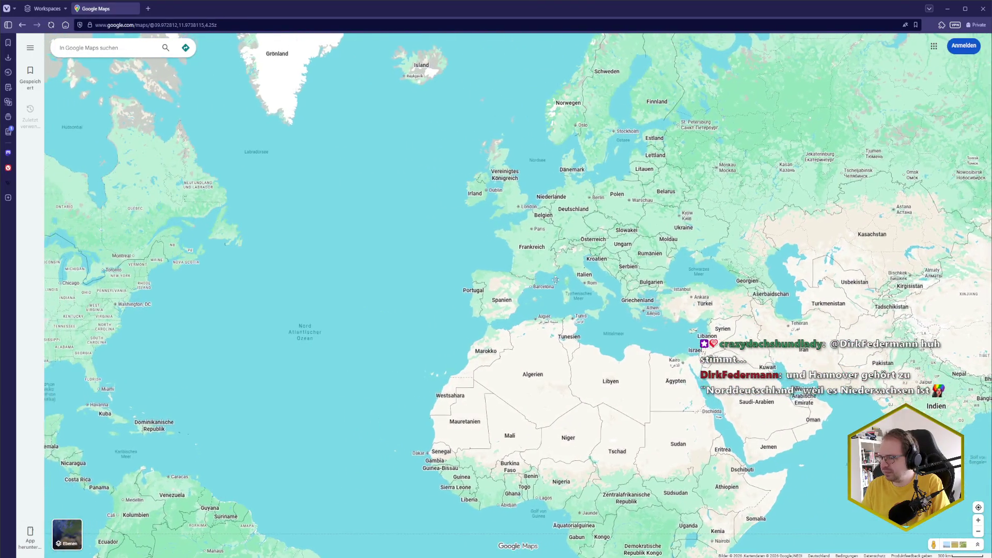
drag(548, 279, 584, 281)
drag(292, 310, 380, 310)
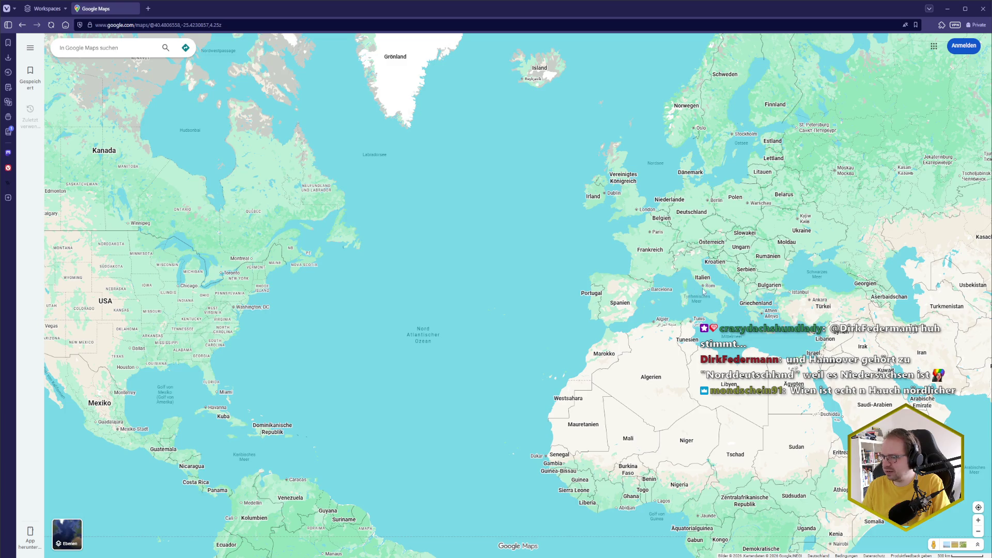
drag(296, 311, 298, 325)
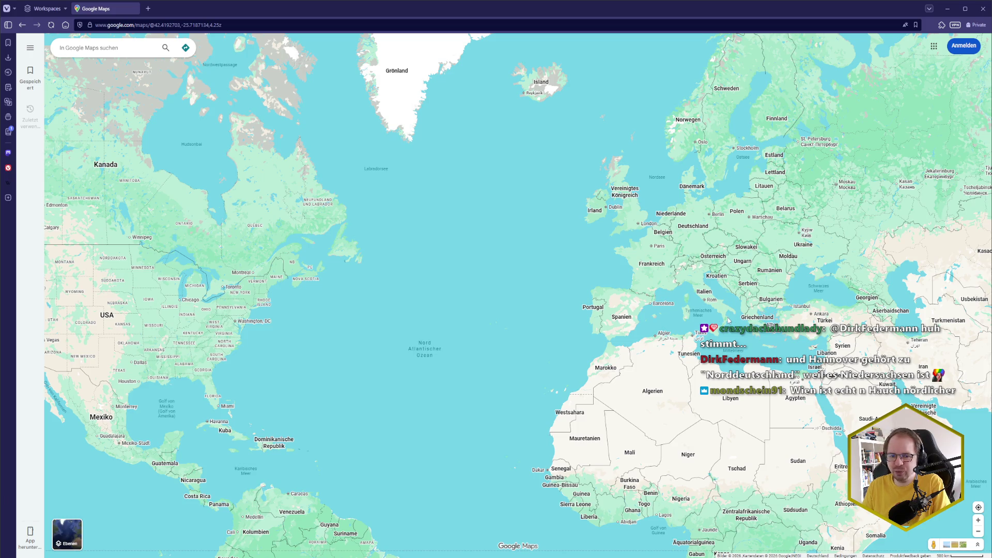
mouse_move(728, 320)
mouse_down()
mouse_move(722, 346)
mouse_move(673, 373)
mouse_move(611, 367)
mouse_up()
scroll(610, 357, up, 5)
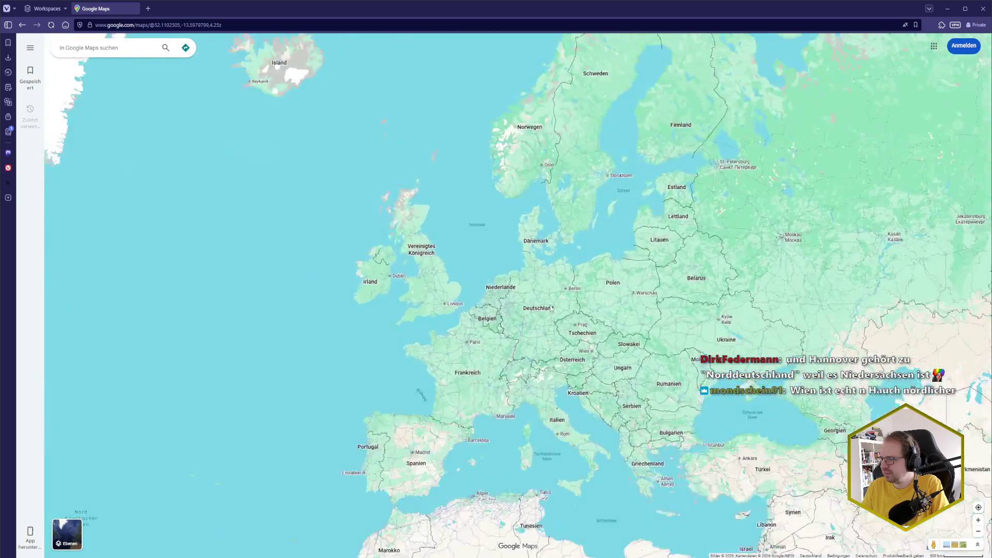
scroll(497, 306, up, 5)
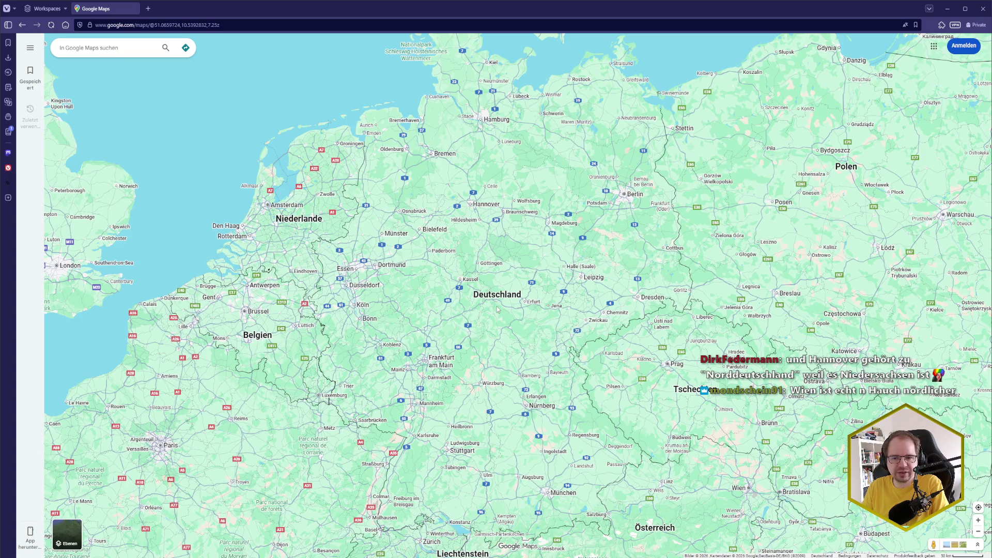
drag(510, 346, 510, 318)
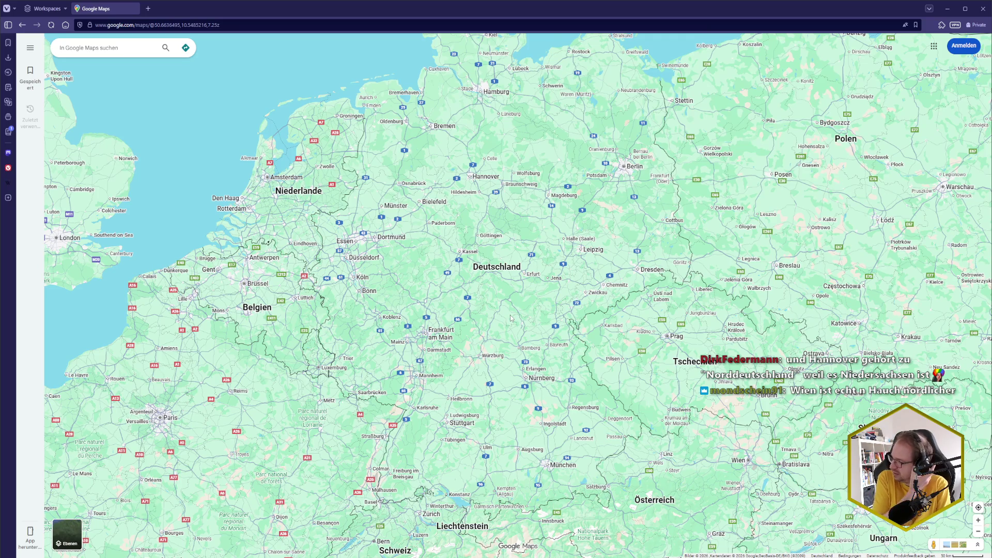
mouse_move(511, 317)
mouse_down()
mouse_move(518, 299)
mouse_move(525, 316)
mouse_up()
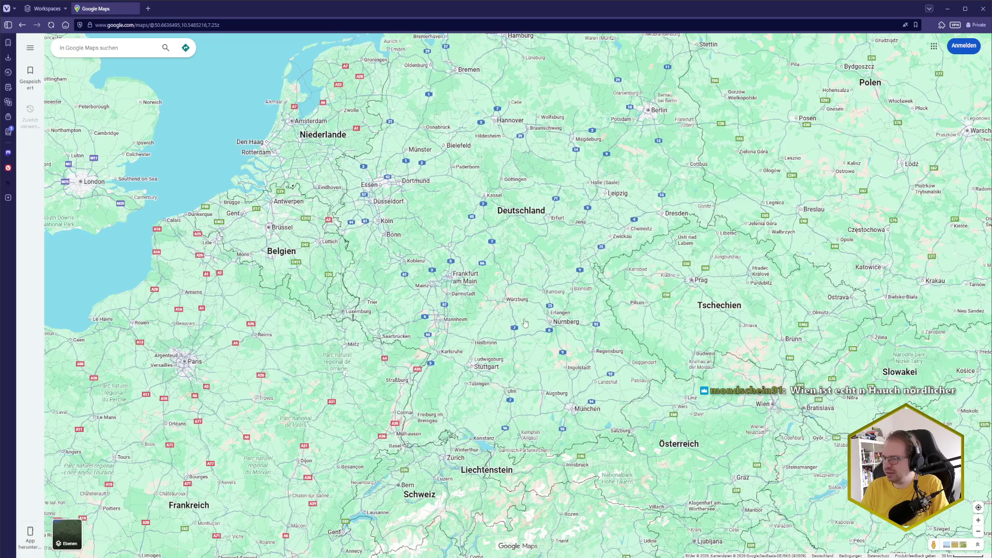
scroll(525, 316, down, 5)
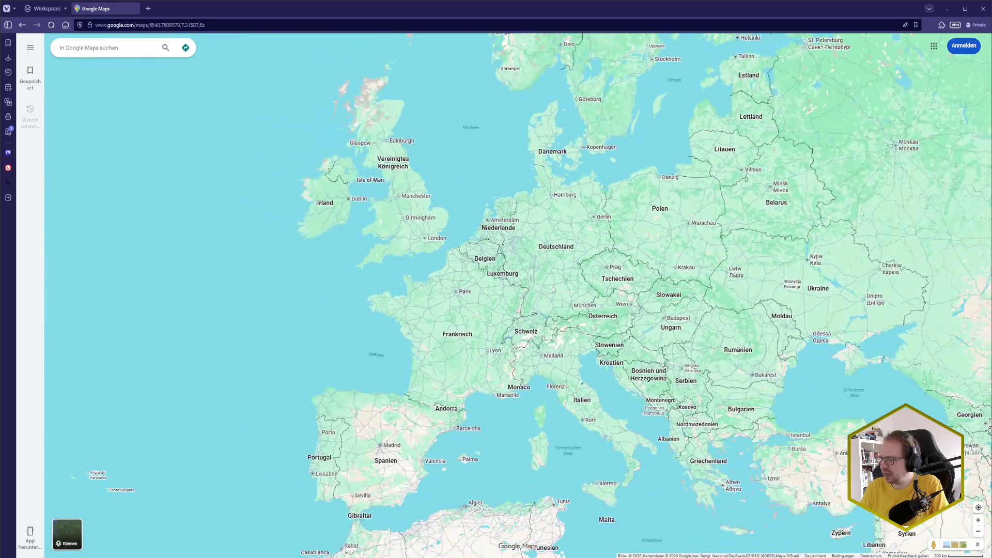
scroll(552, 287, down, 5)
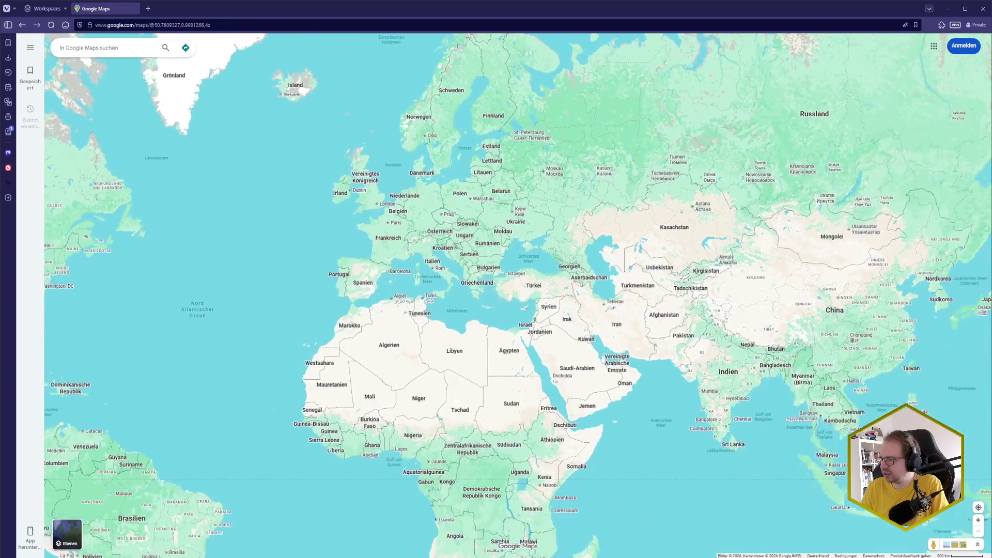
scroll(468, 313, up, 3)
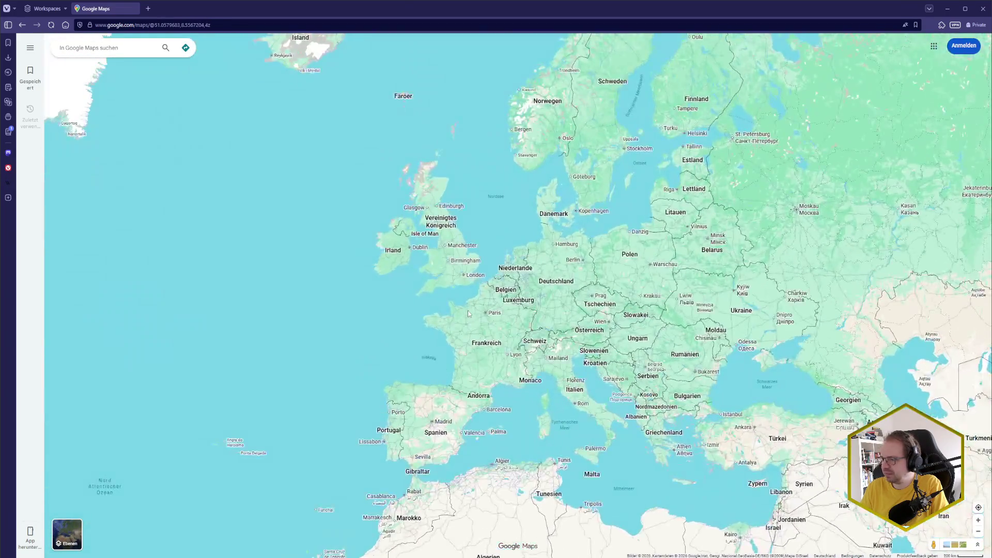
scroll(469, 314, up, 6)
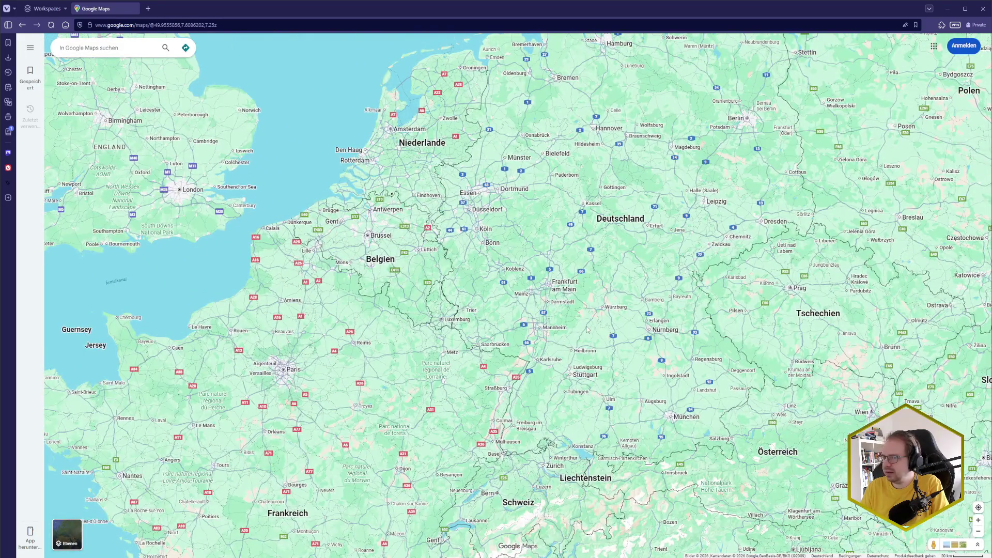
key(alt+Tab)
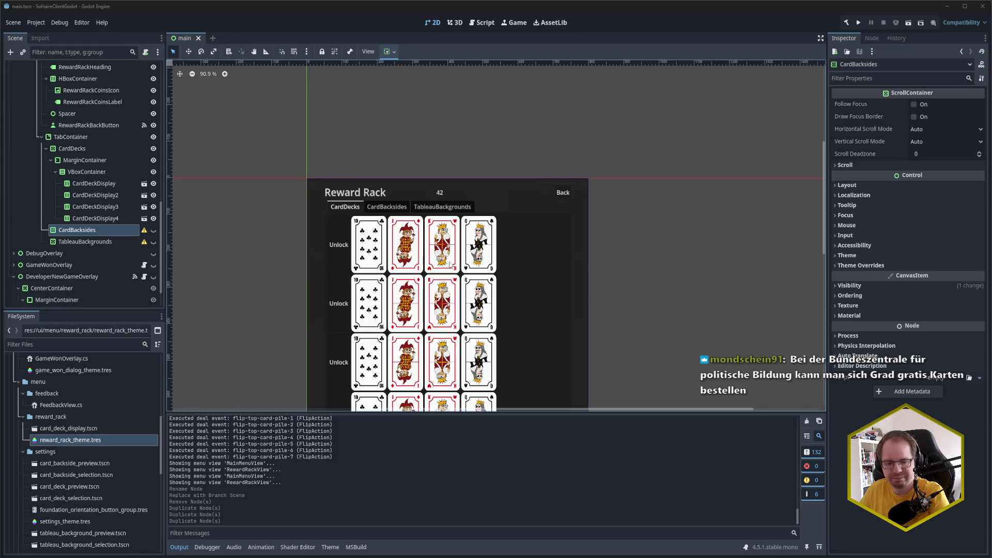
scroll(718, 181, down, 3)
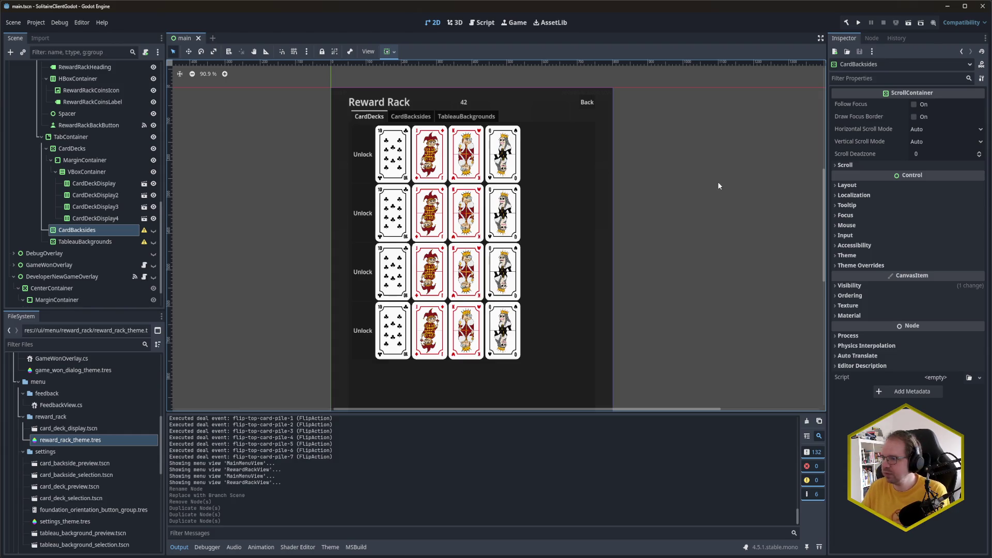
scroll(684, 226, down, 2)
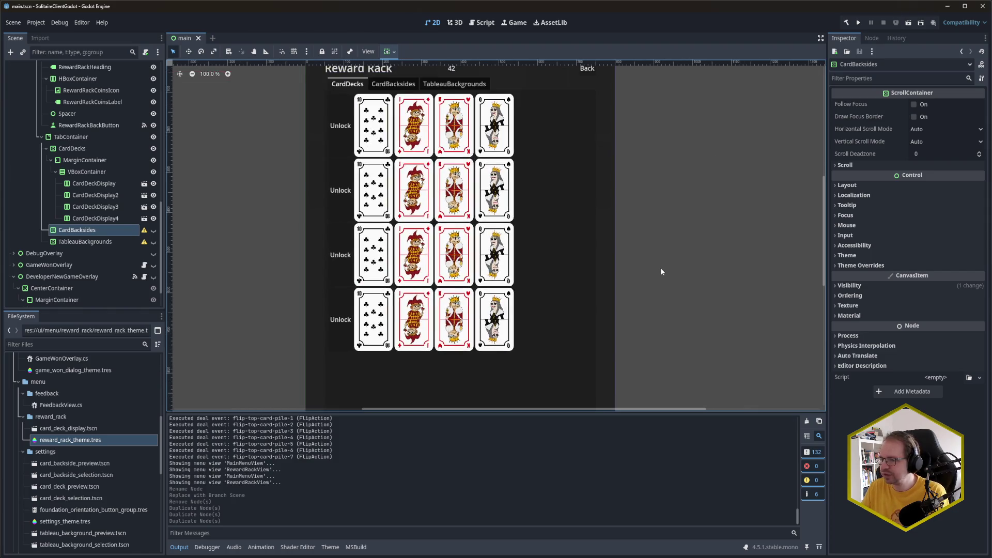
scroll(661, 271, down, 1)
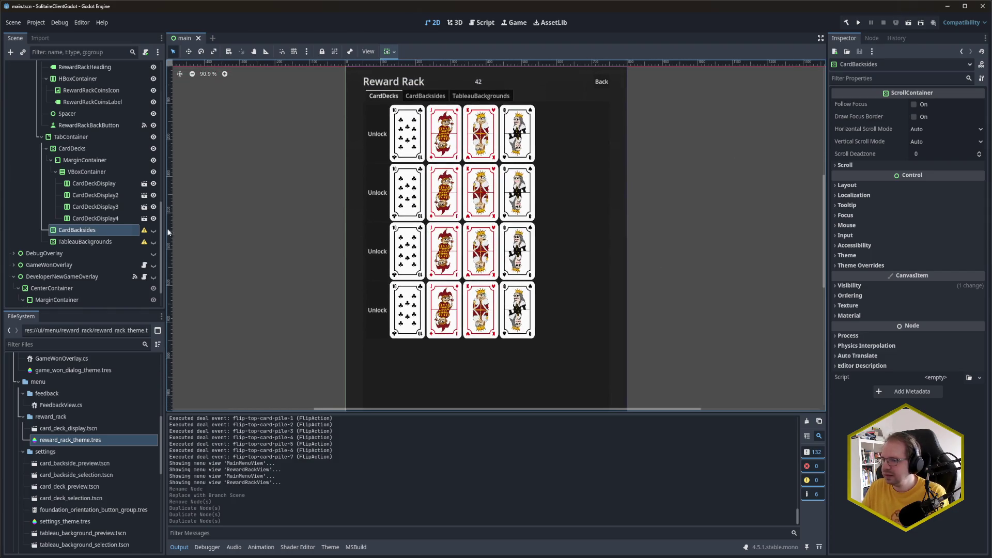
scroll(536, 191, up, 2)
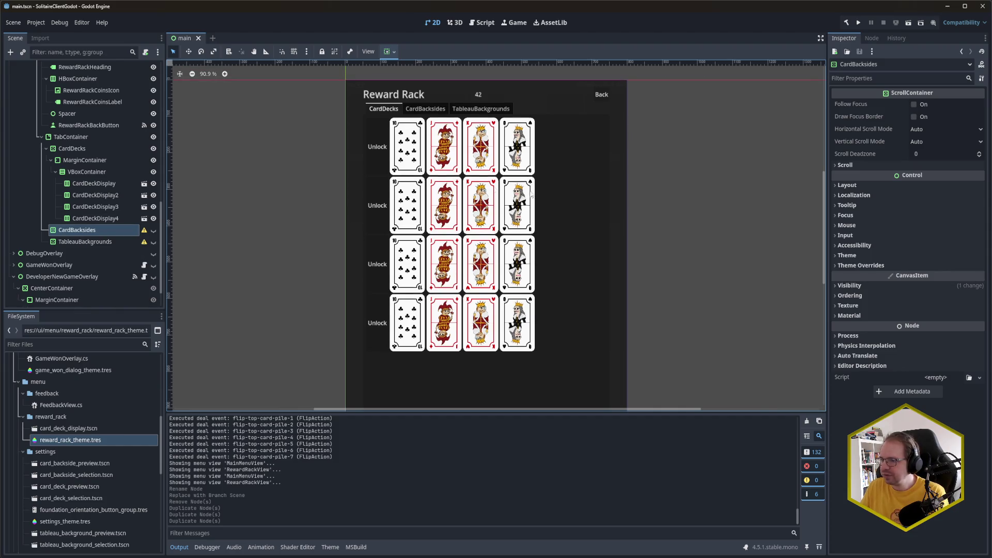
click(94, 231)
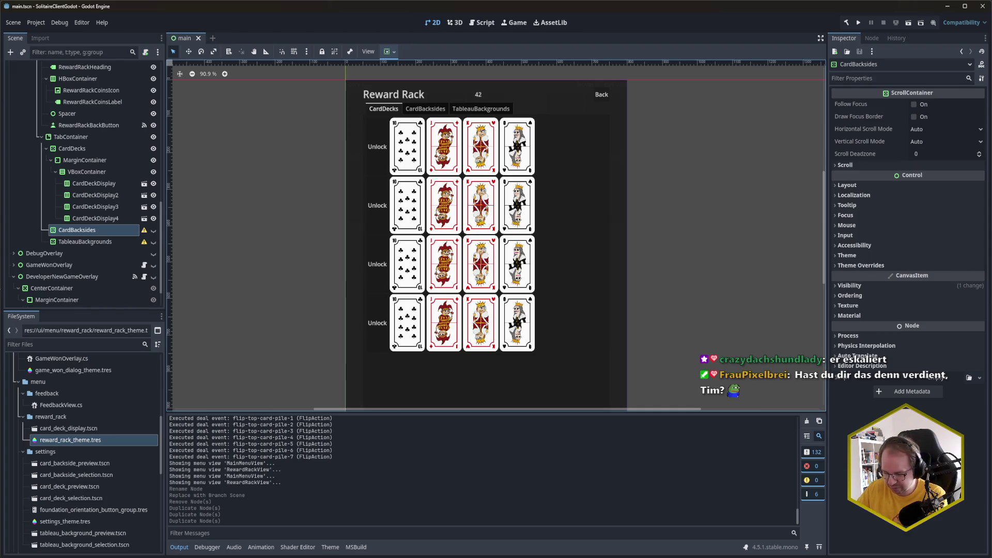
Add a MarginContainer child under the CardBacksides tab node
click(77, 232)
key(ctrl+a)
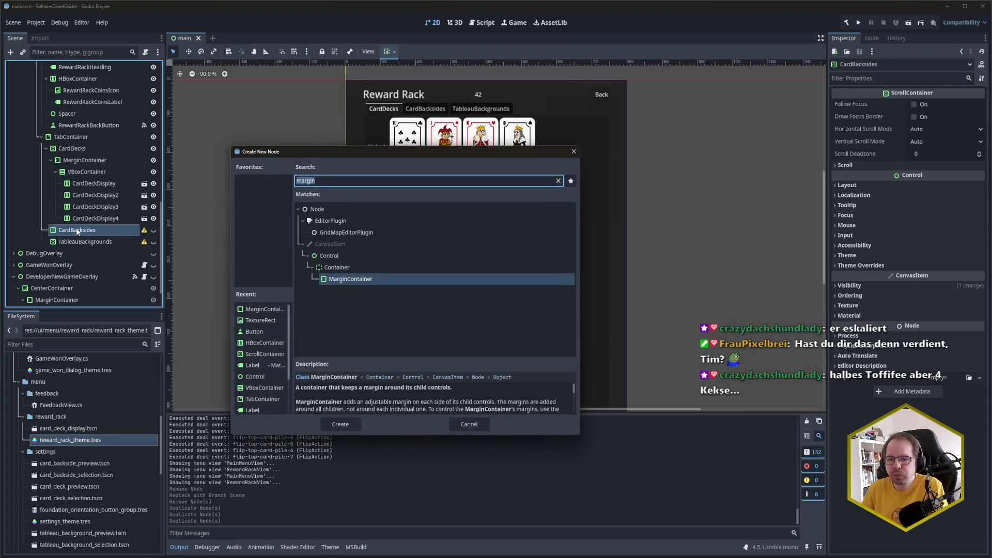
key(Return)
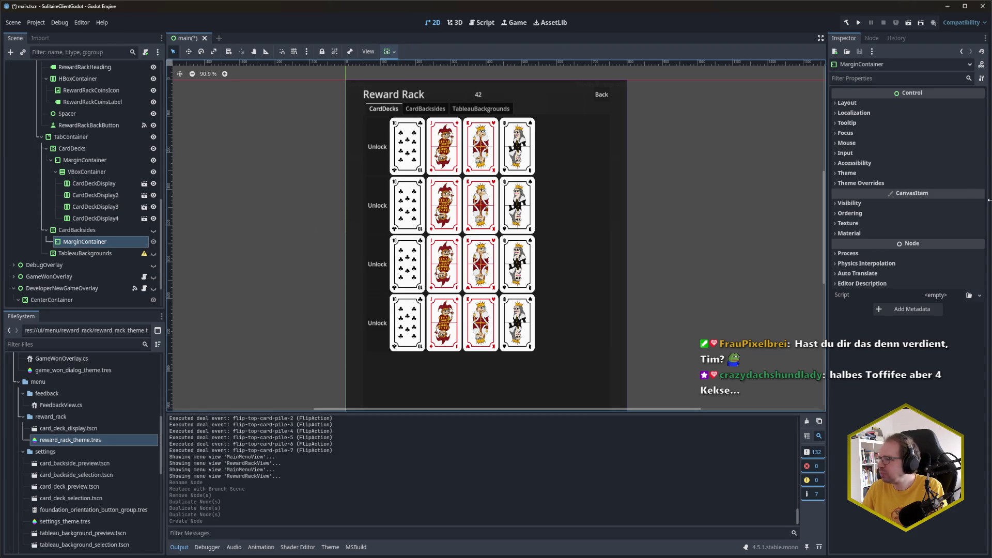
Set the MarginContainer's theme type variation to InnerMargin
click(911, 175)
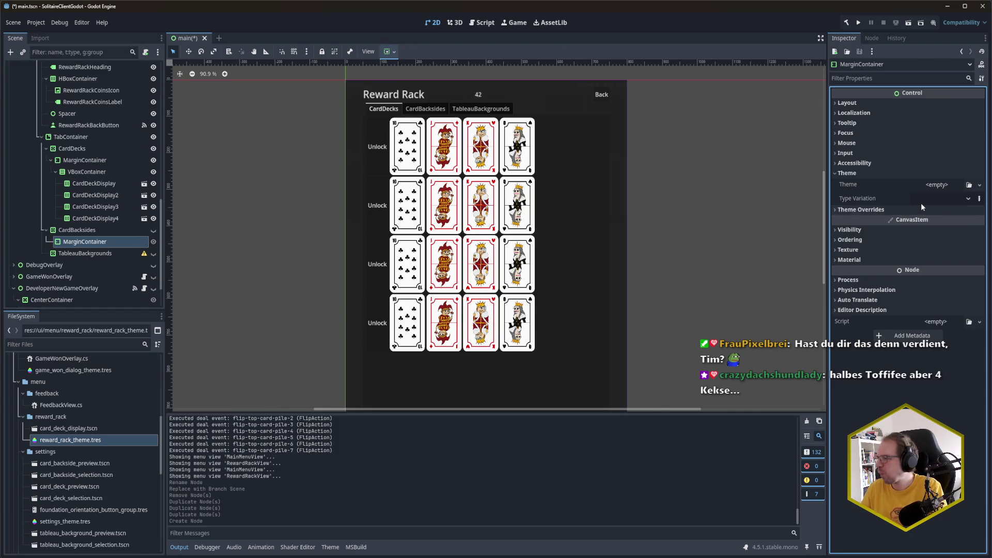
click(941, 200)
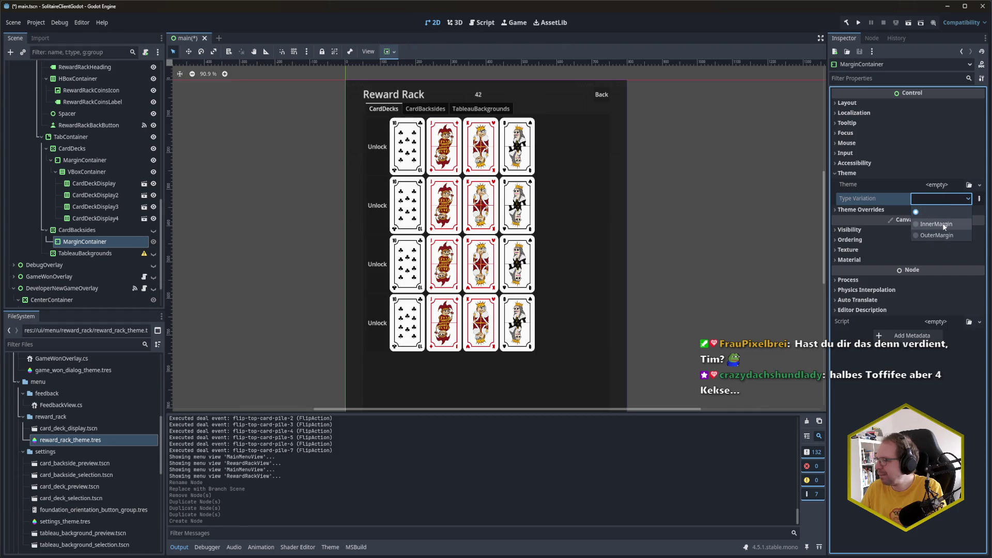
click(944, 225)
click(426, 112)
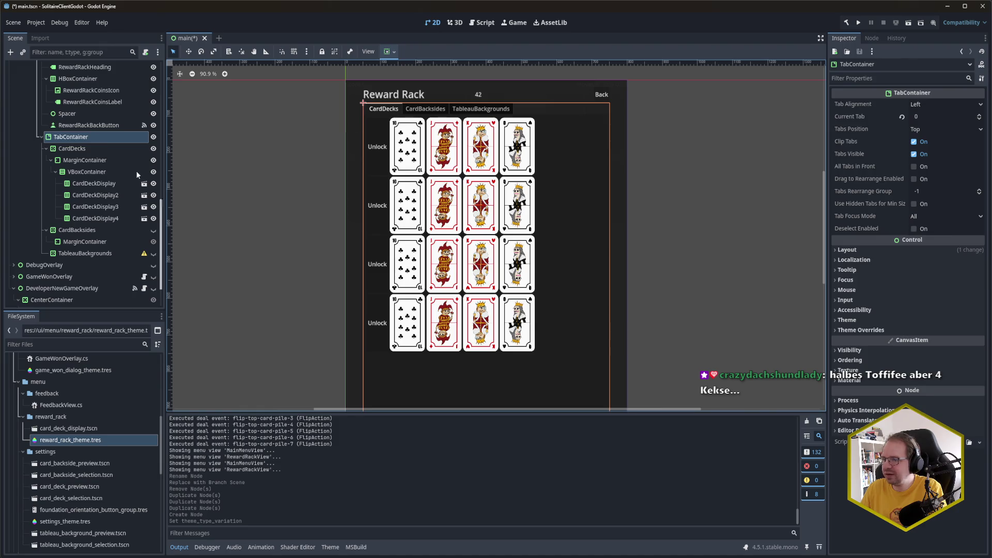
Show the CardBacksides tab (Current Tab 1) and start adding a child to its MarginContainer
click(980, 115)
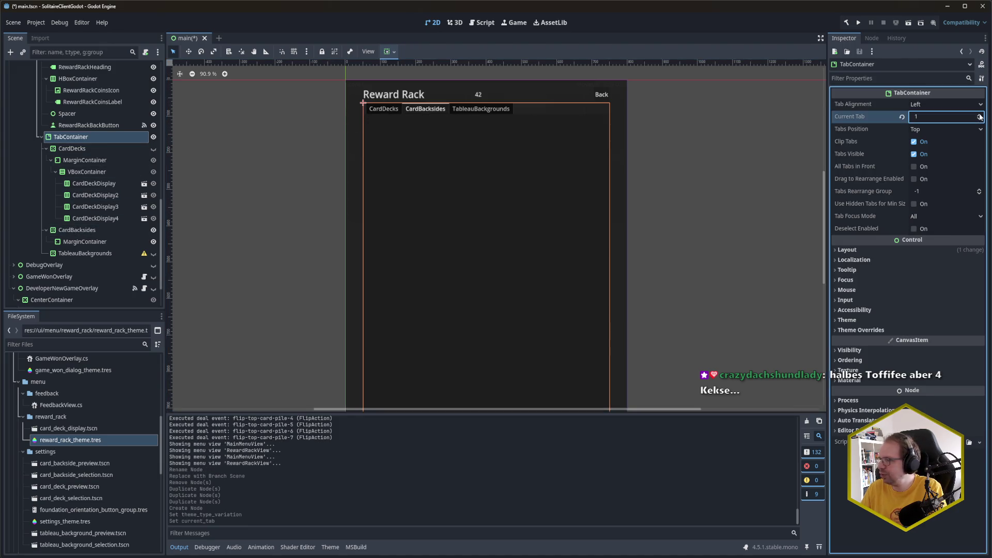
click(87, 245)
key(ctrl+a)
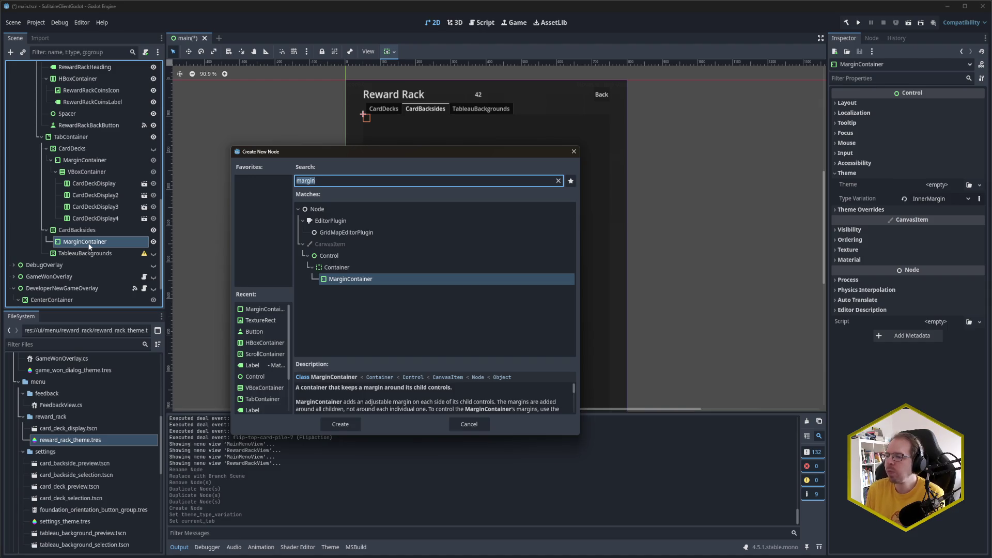
Add a GridContainer inside the CardBacksides MarginContainer
text(grid)
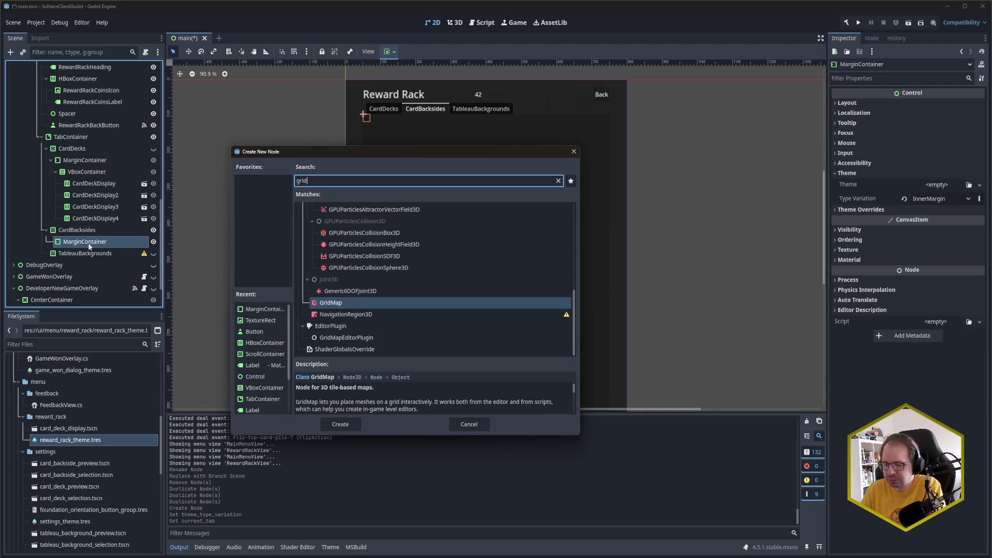
text(co)
key(Return)
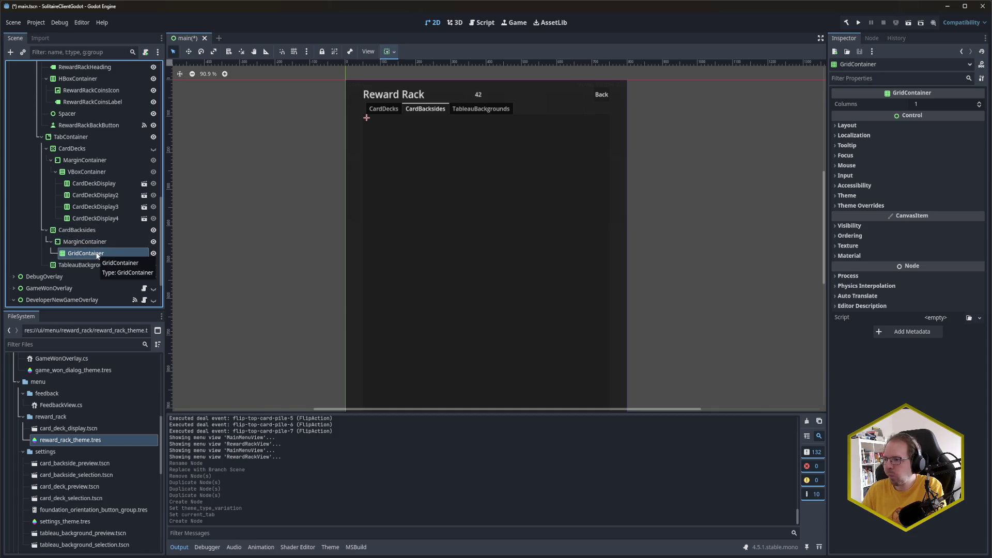
click(85, 242)
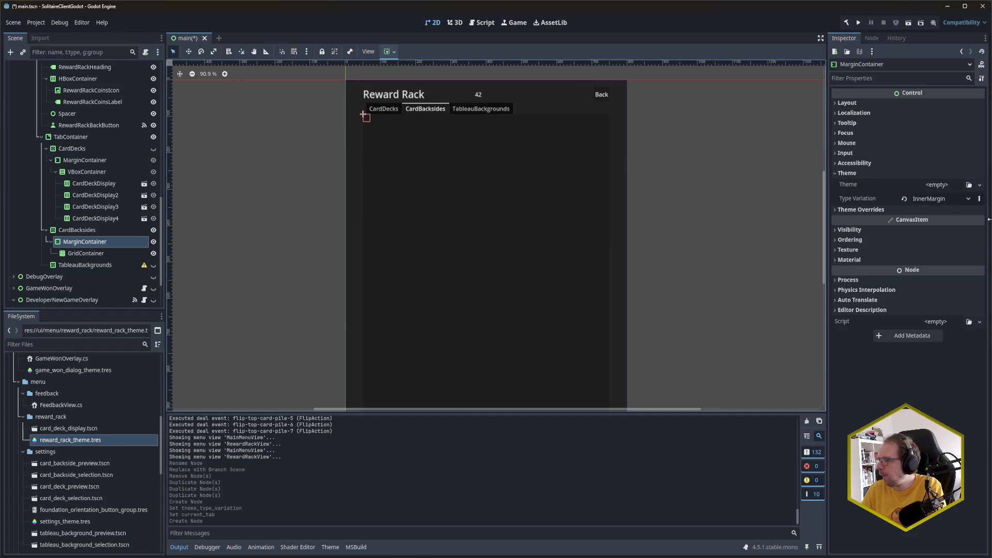
Turn on horizontal and vertical Expand in the MarginContainer's container sizing and save the scene
click(894, 102)
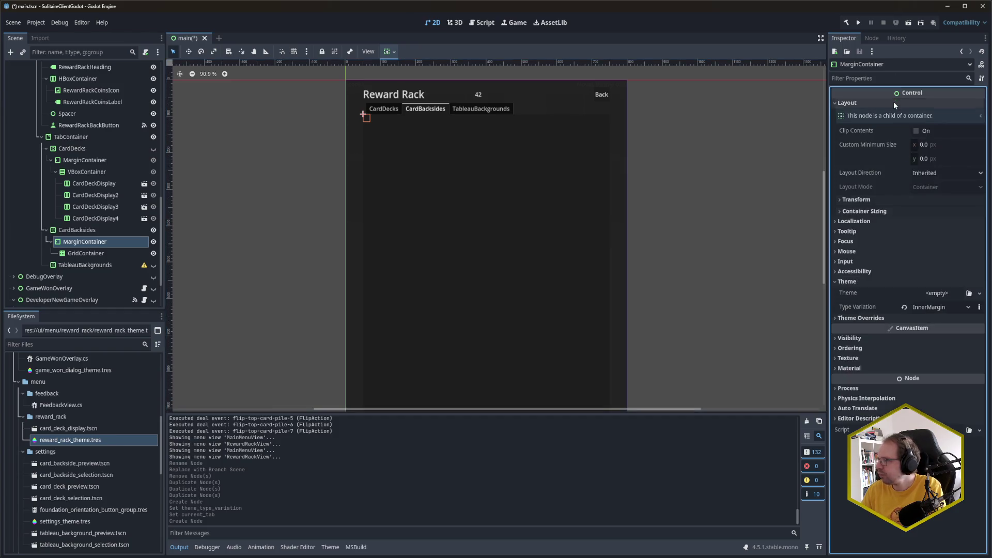
click(872, 211)
click(935, 237)
click(934, 265)
key(ctrl+s)
click(85, 253)
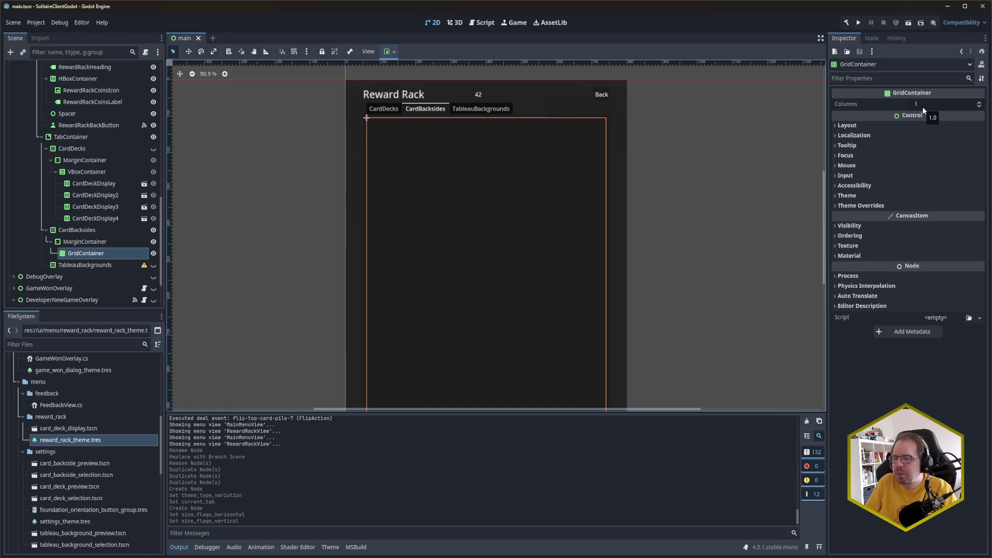
Set the GridContainer's Columns to 6, comparing against CardDeckDisplay along the way
click(923, 107)
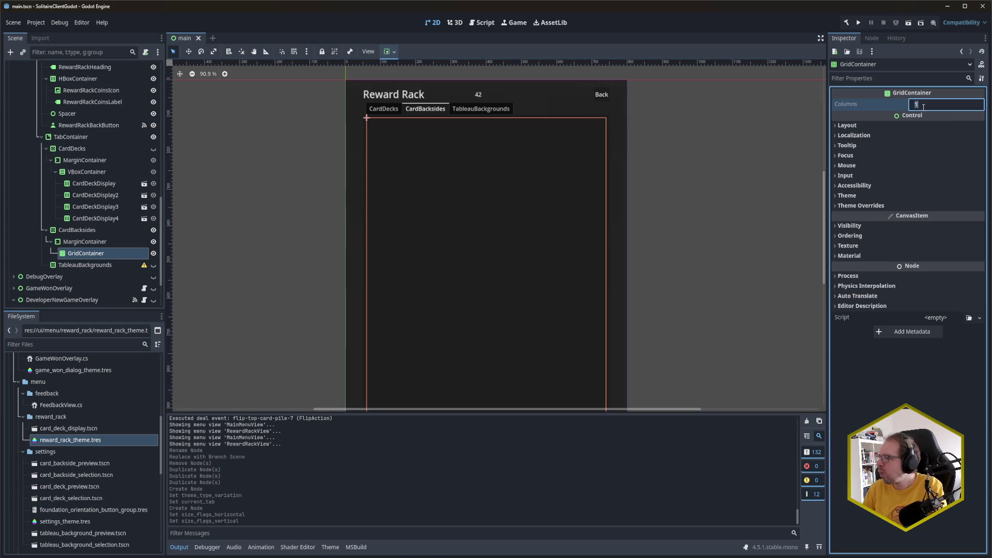
text(6)
key(Return)
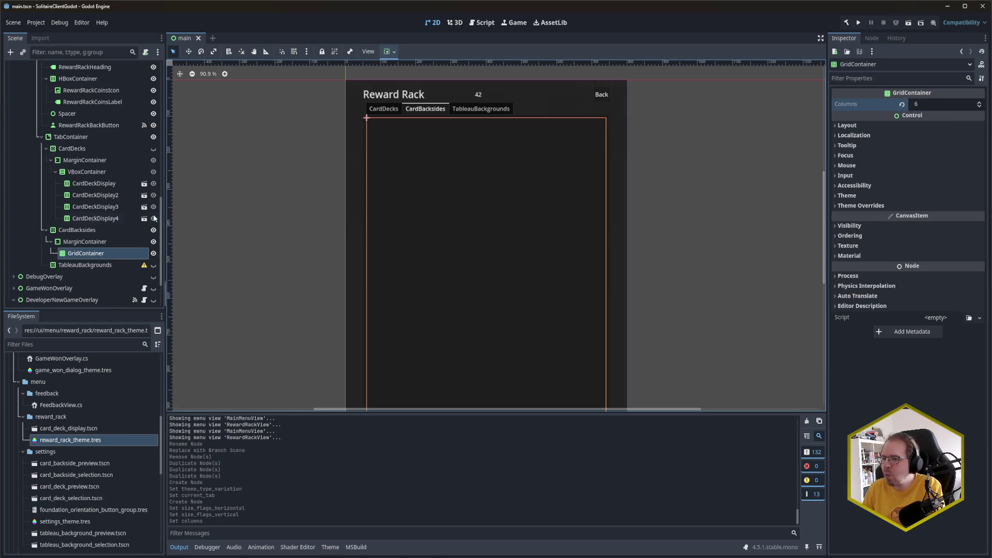
click(109, 253)
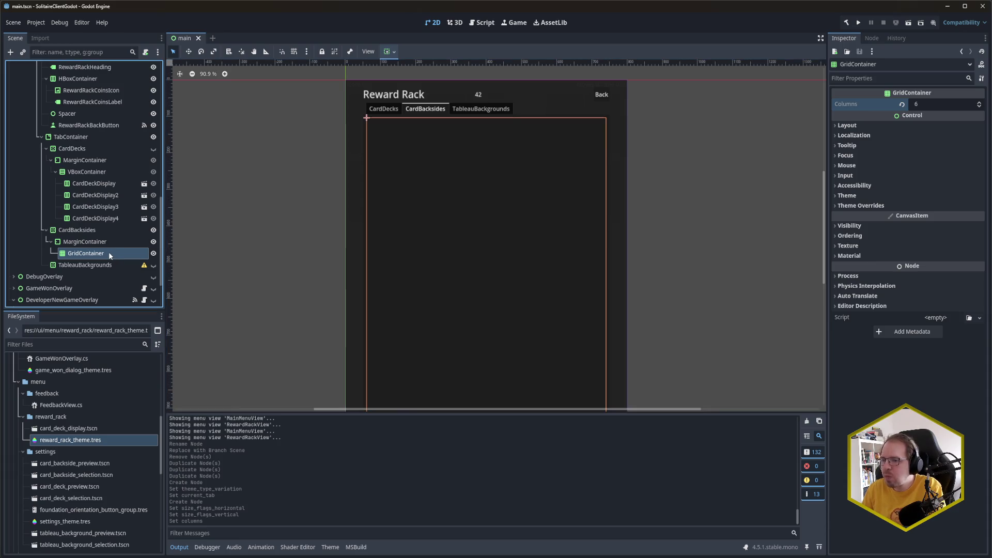
click(101, 185)
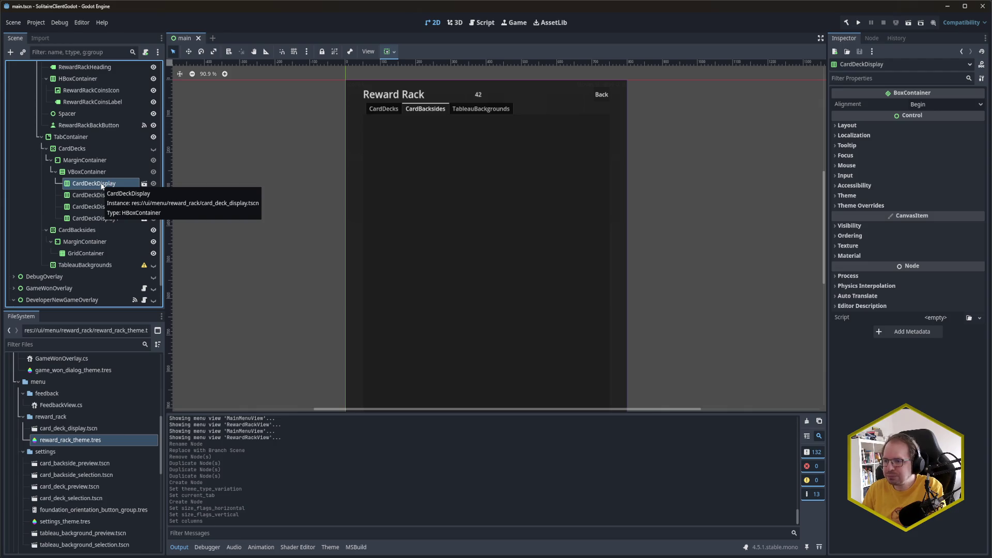
click(93, 253)
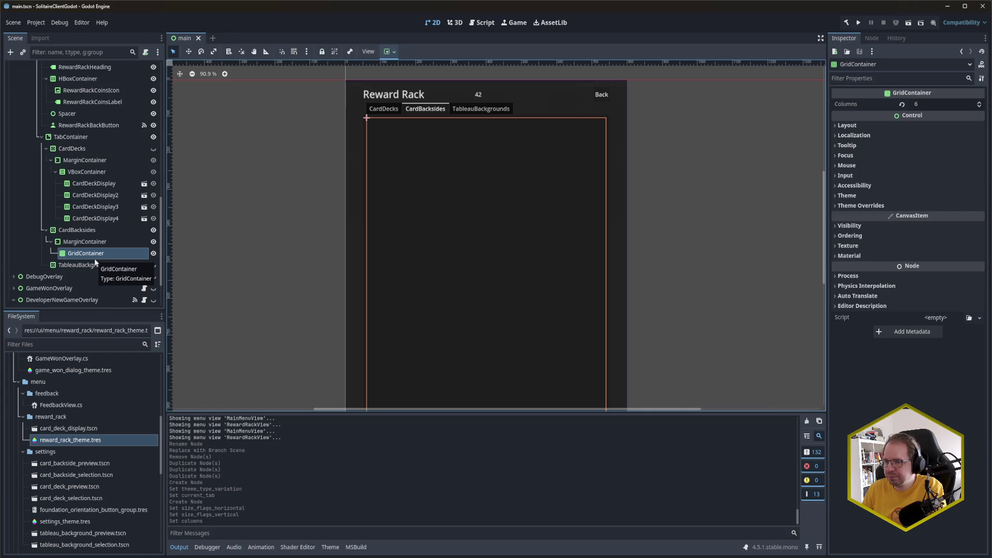
key(ctrl+a)
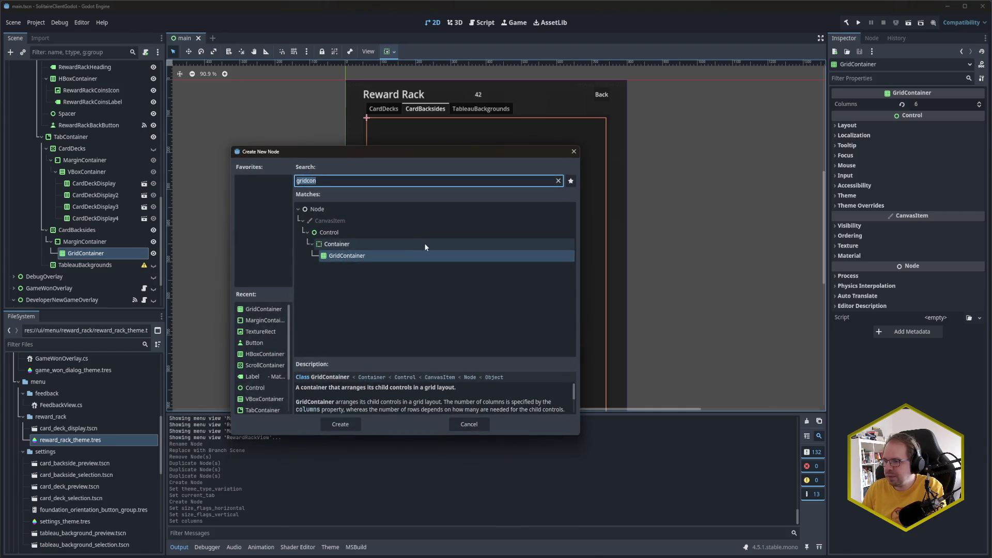
Add an empty TextureRect to the CardBacksides GridContainer and save main.tscn
text(texturerect)
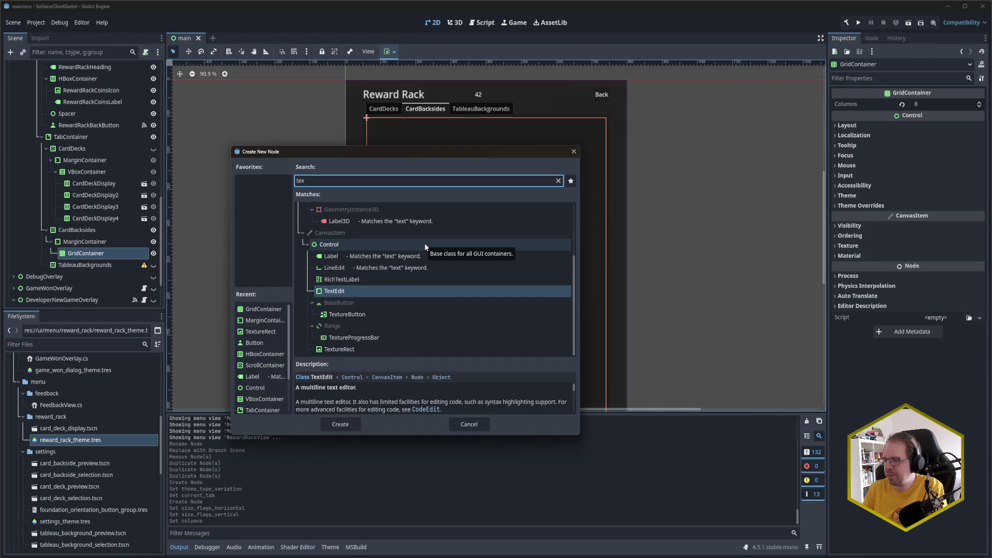
key(Return)
key(ctrl+s)
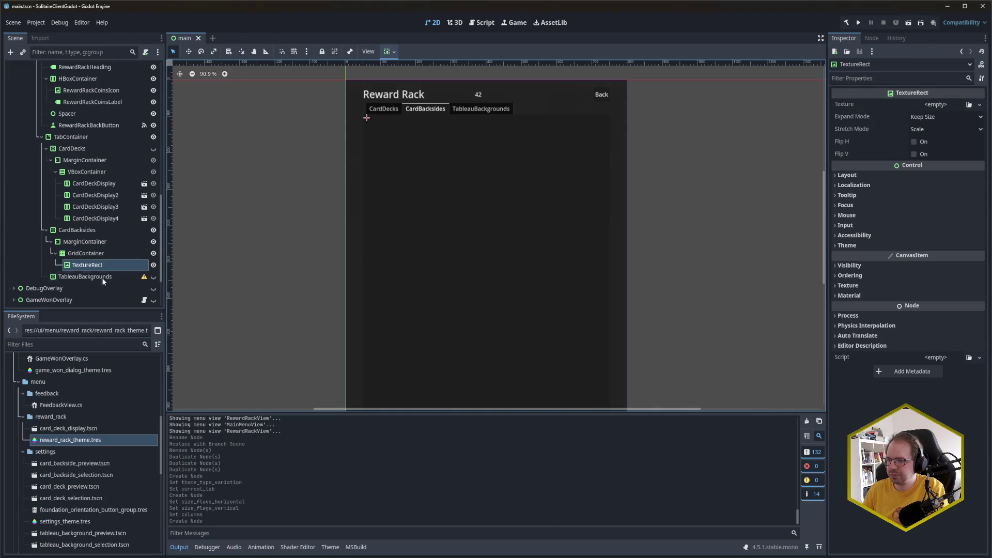
scroll(86, 461, down, 5)
scroll(83, 453, up, 4)
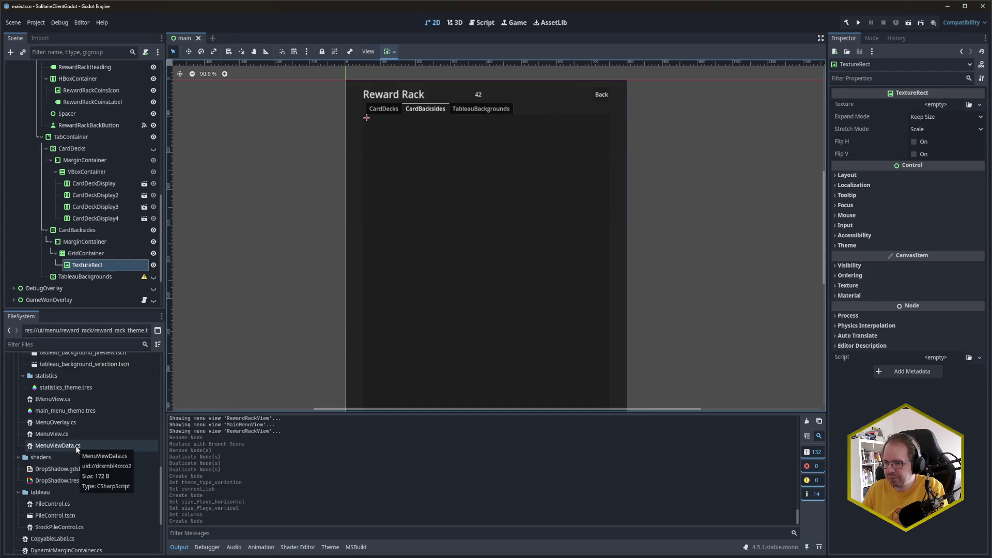
scroll(77, 447, up, 5)
scroll(77, 450, up, 7)
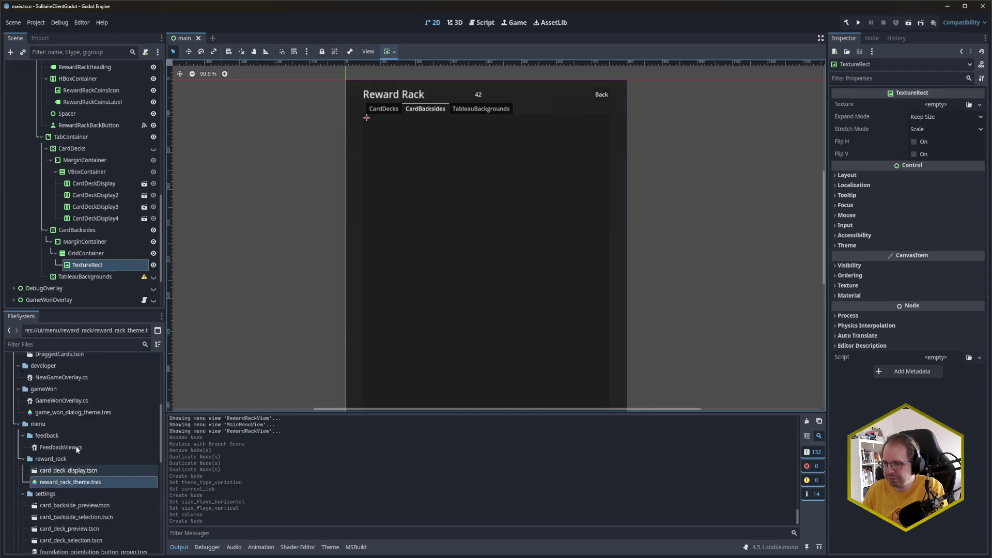
Attach CardView.cs to the TextureRect, set default.svg as its Face Texture, and save the scene
mouse_move(61, 406)
mouse_down()
mouse_move(368, 408)
mouse_move(935, 359)
mouse_up()
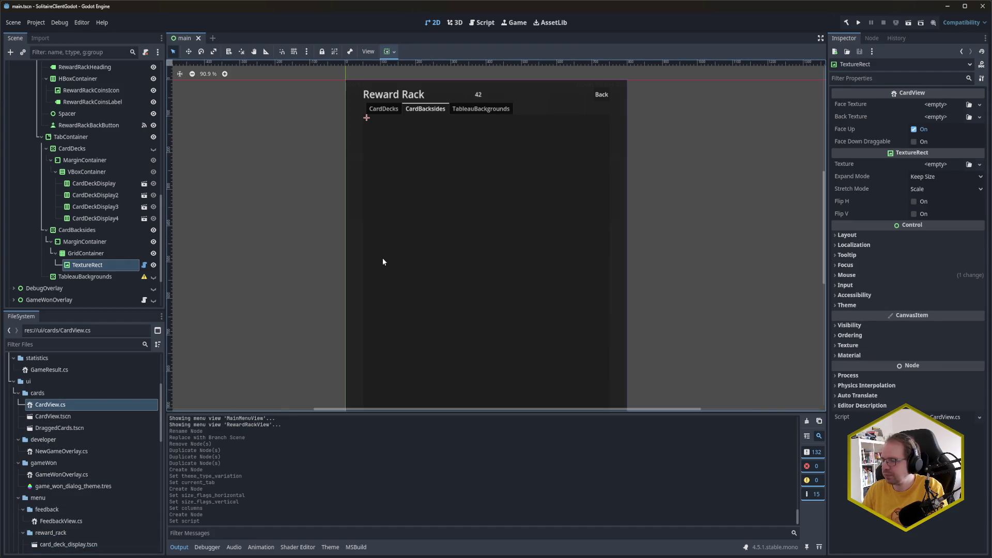
scroll(50, 454, up, 4)
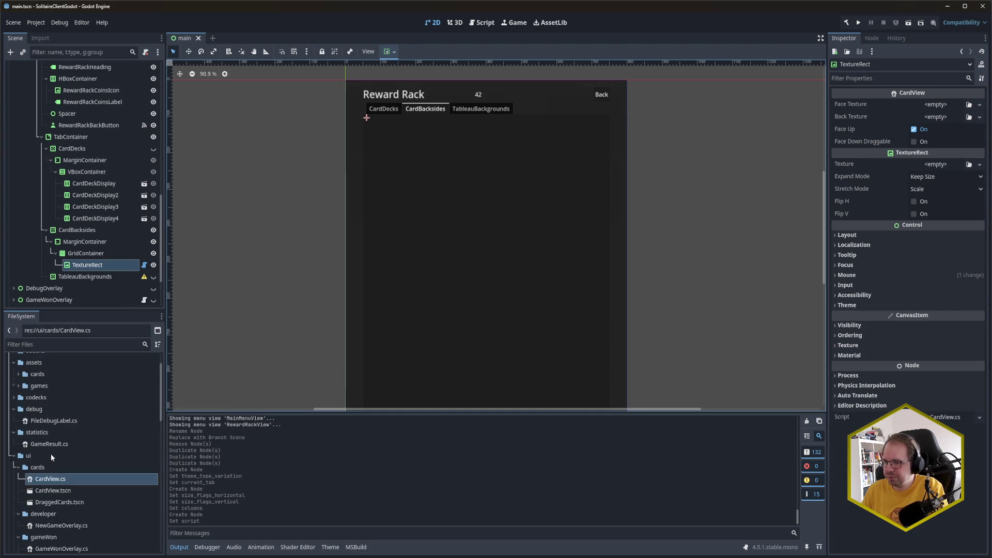
click(19, 406)
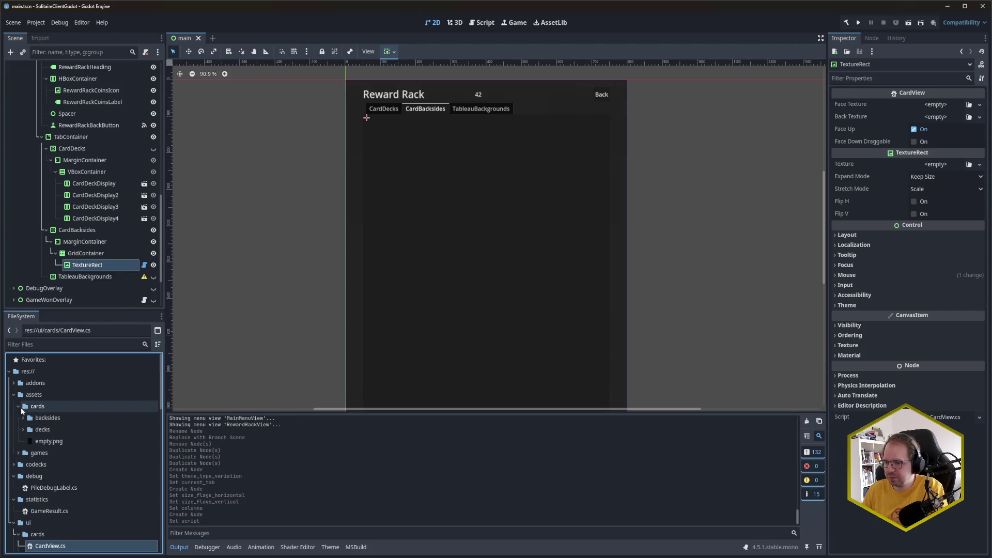
click(23, 418)
mouse_move(53, 465)
mouse_down()
mouse_move(918, 204)
mouse_move(947, 109)
mouse_up()
key(ctrl+s)
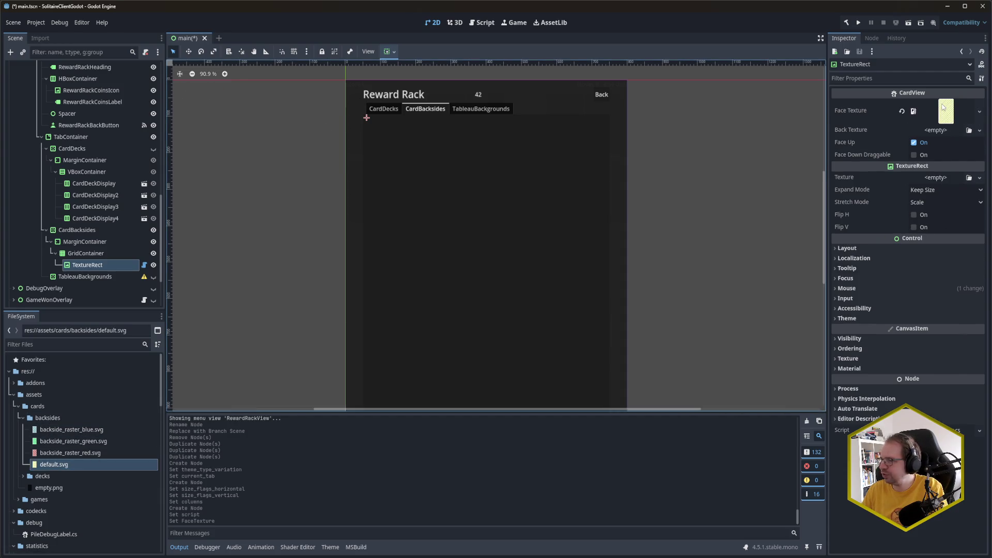
Set the TextureRect's Custom Minimum Size to 100 x 157
click(847, 248)
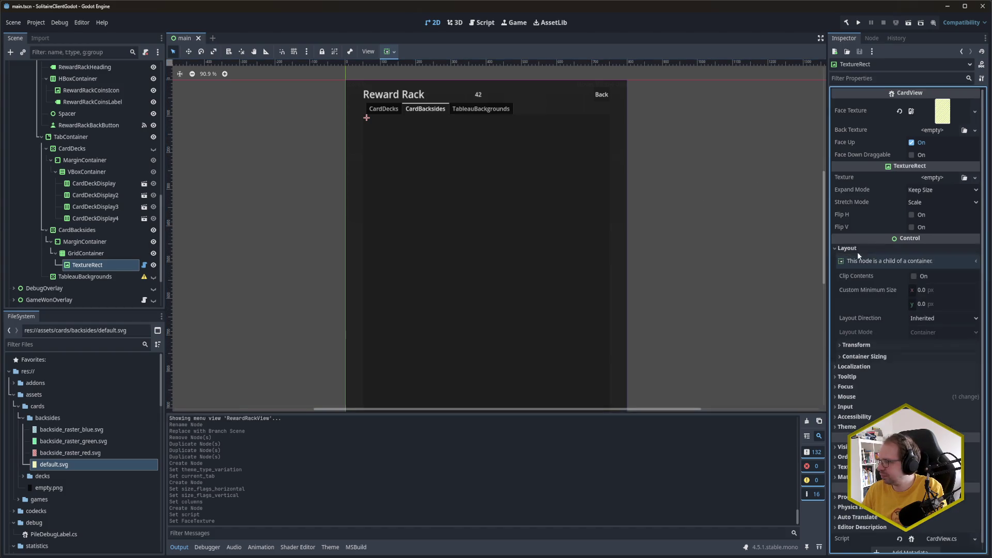
click(939, 291)
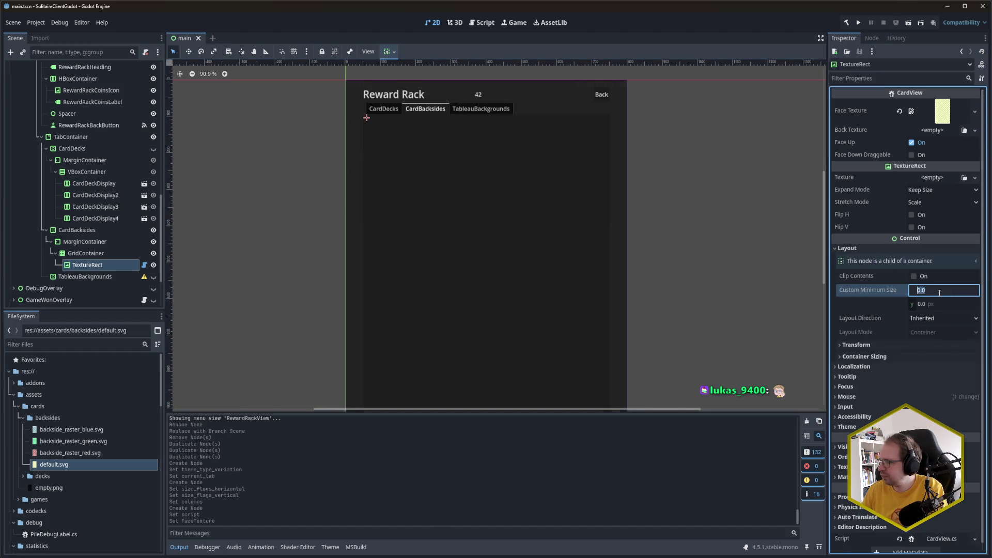
text(100)
key(Tab)
text(157)
key(Return)
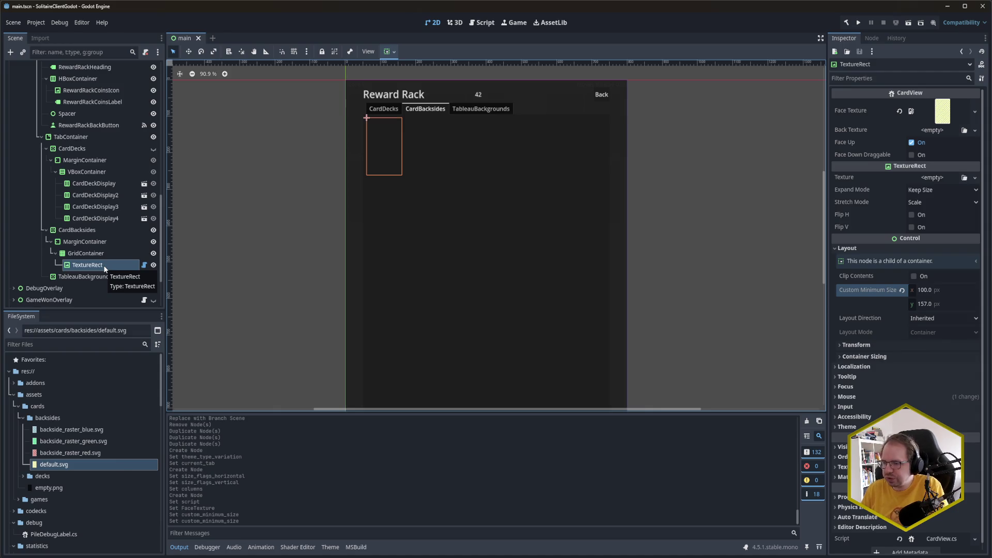
Reparent the TextureRect under a new VBoxContainer node
right_click(105, 267)
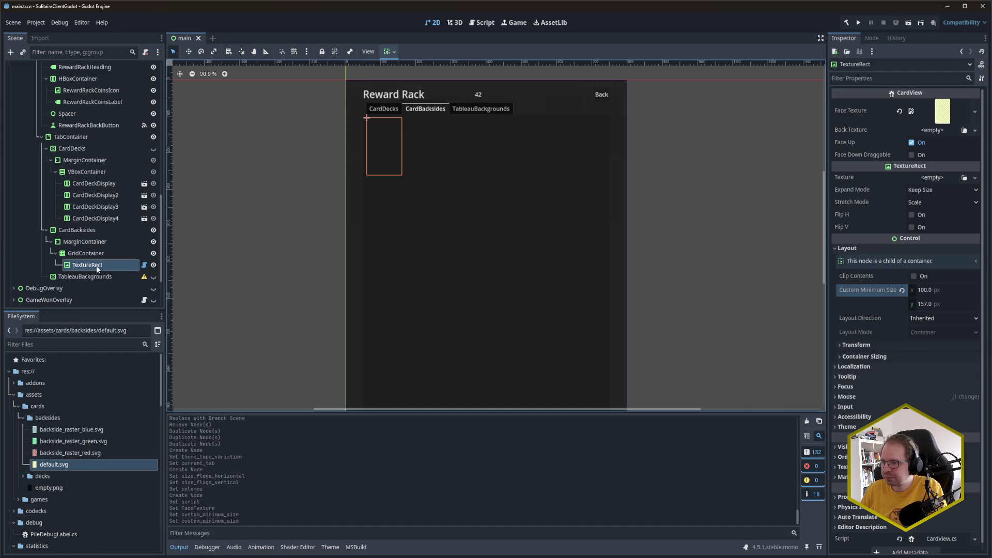
right_click(97, 270)
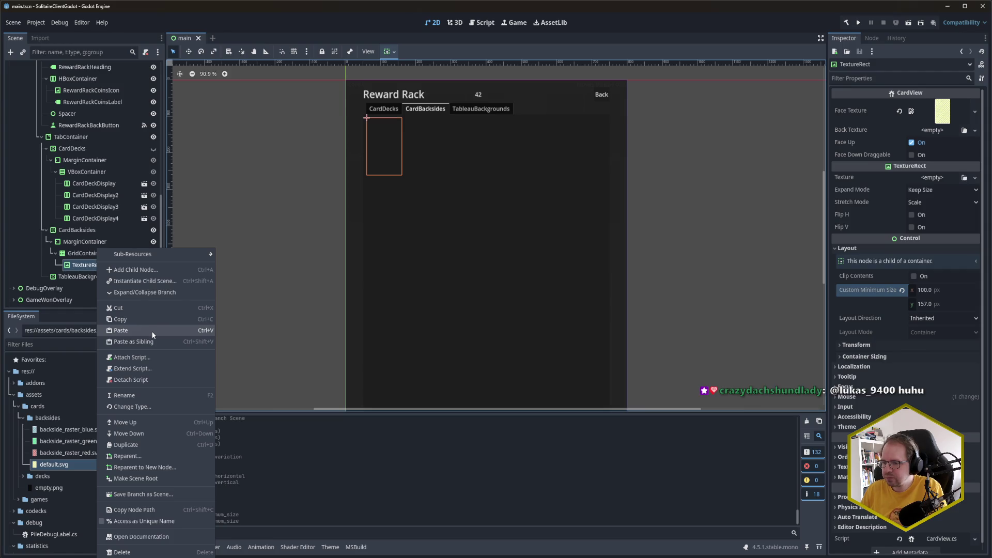
click(163, 466)
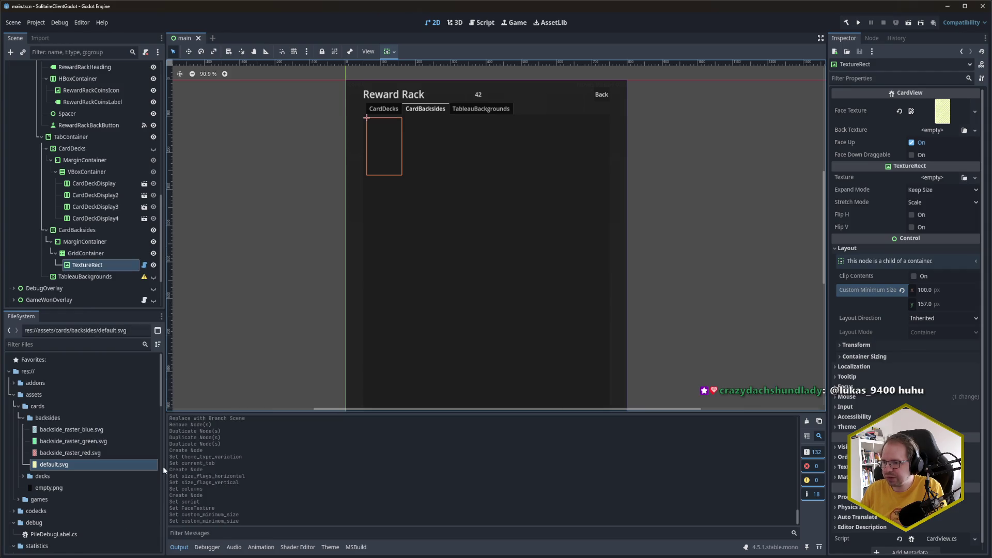
text(vbox)
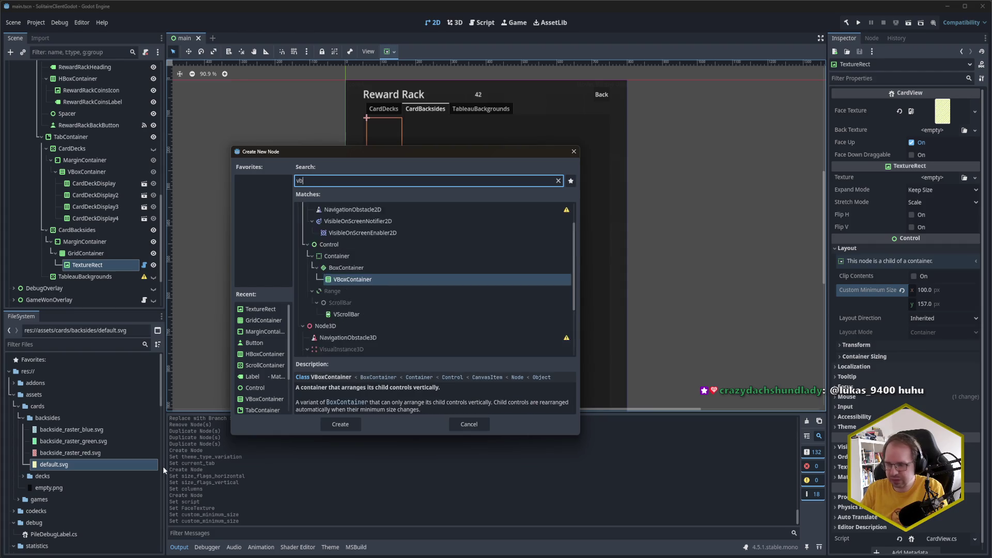
key(Return)
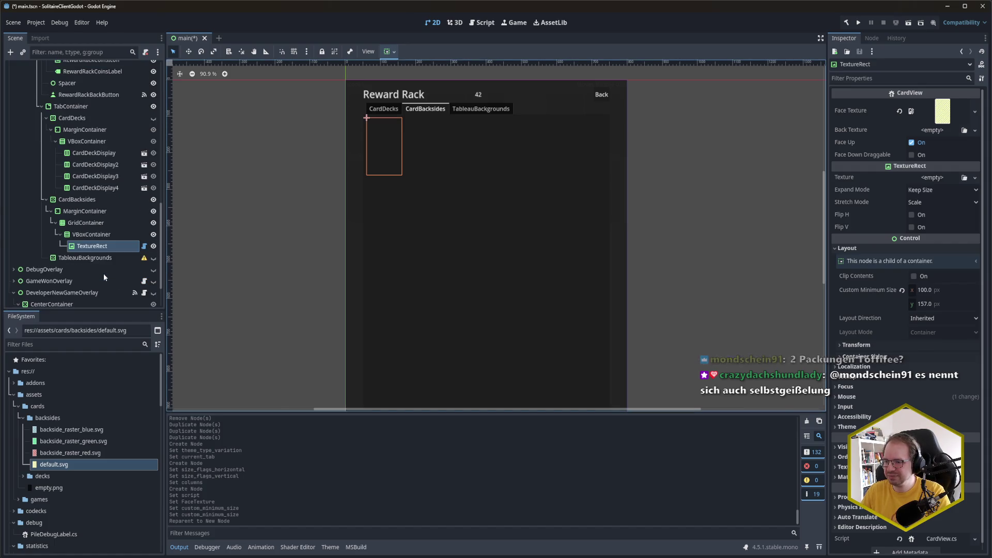
Add a Button child to the VBoxContainer with the text 'Unlock', and save
click(93, 265)
key(ctrl+a)
text(button)
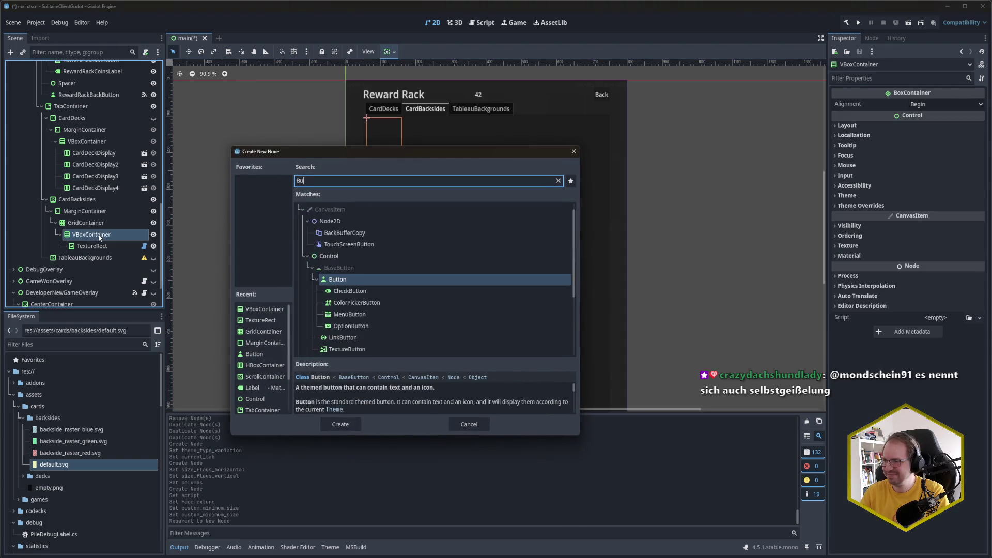
key(Return)
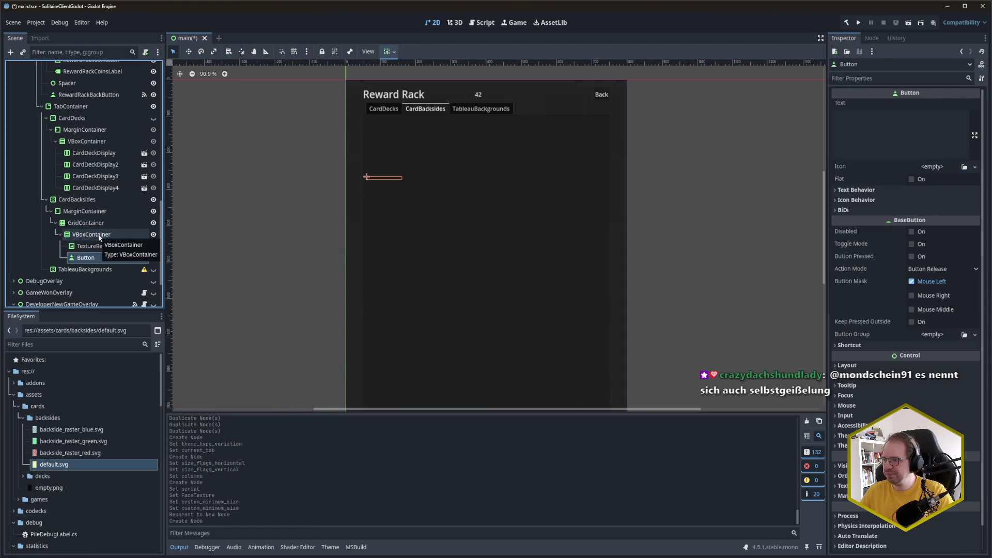
click(870, 145)
text(Unlock)
key(ctrl+s)
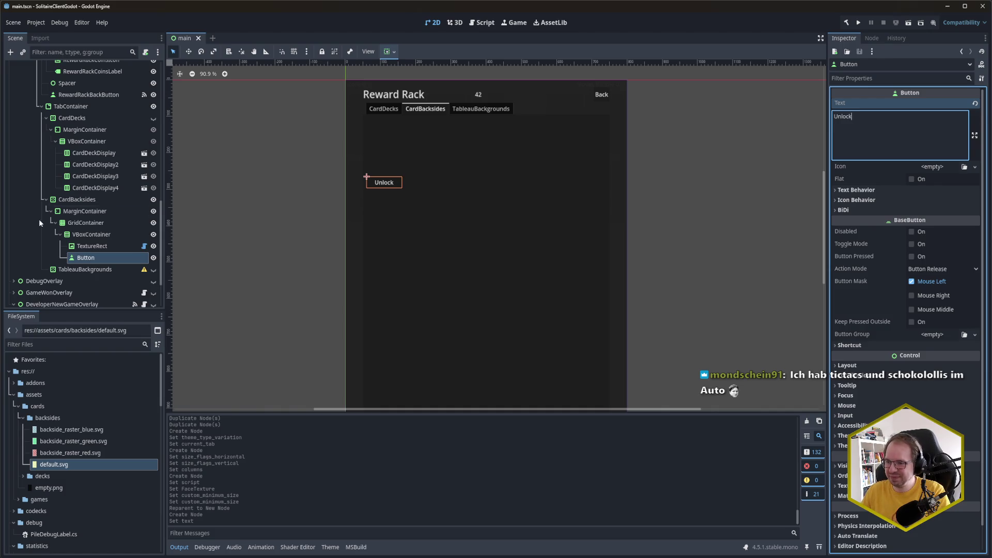
click(107, 258)
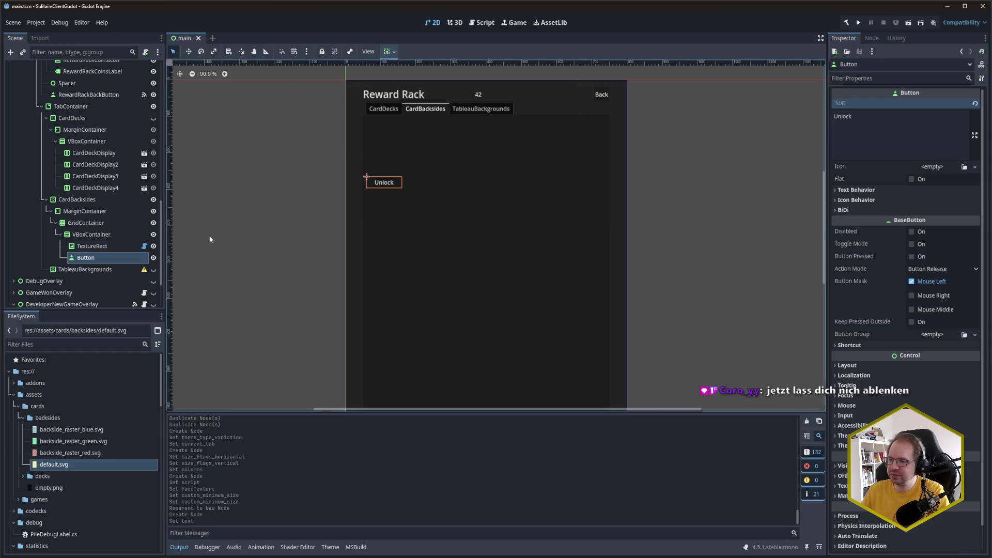
Duplicate the VBoxContainer card slot twice with Ctrl+D to create more card slots
click(95, 240)
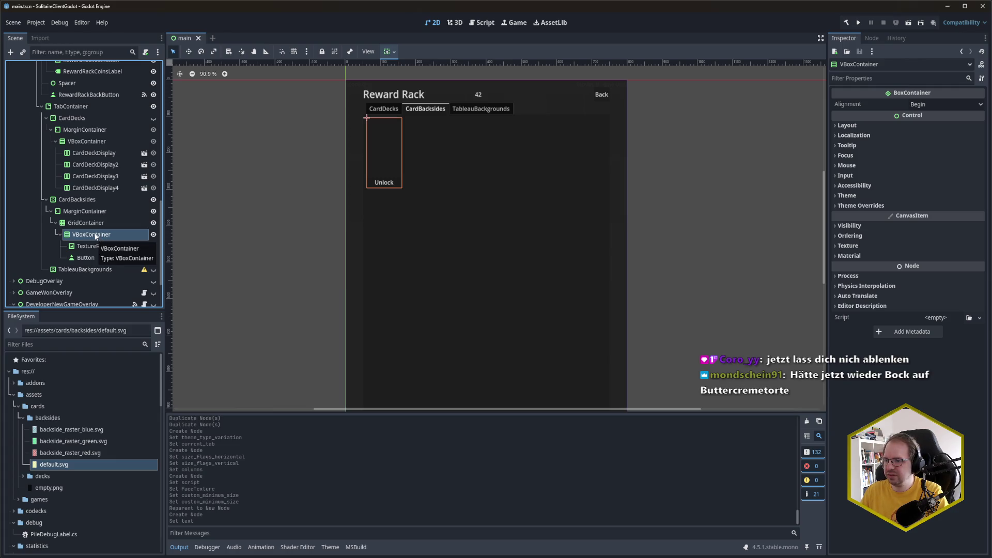
click(106, 248)
click(101, 234)
key(ctrl+d)
key(ctrl+d)
key(ctrl+d)
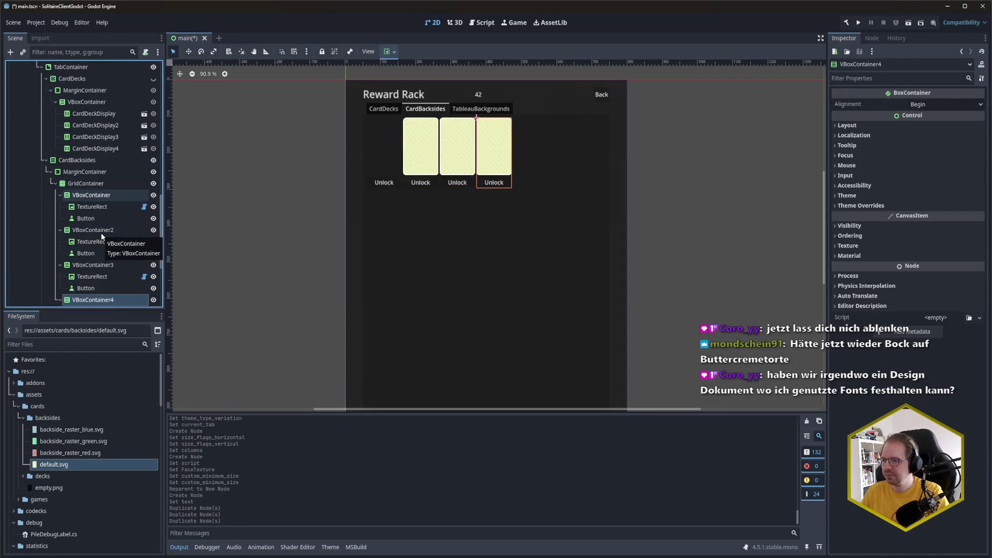
key(ctrl+d)
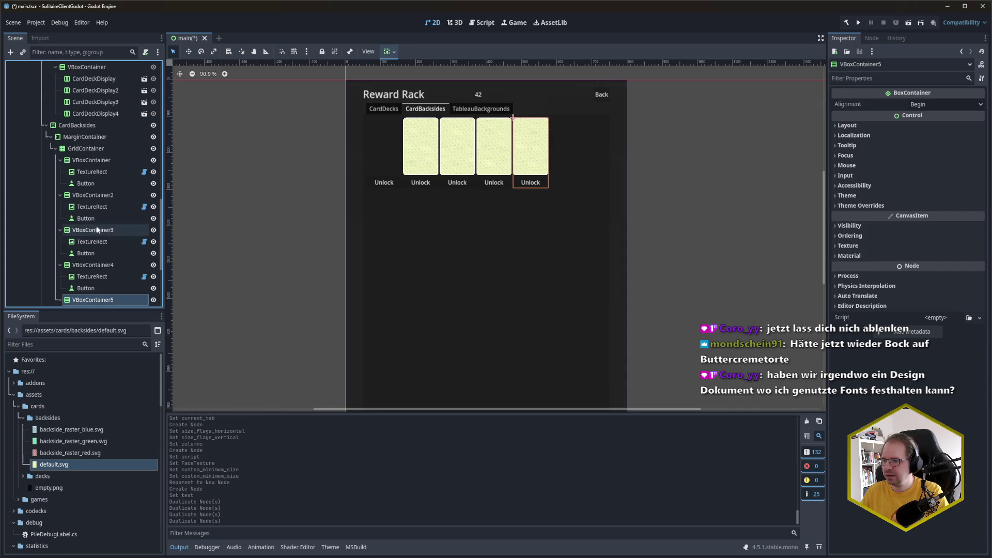
click(92, 206)
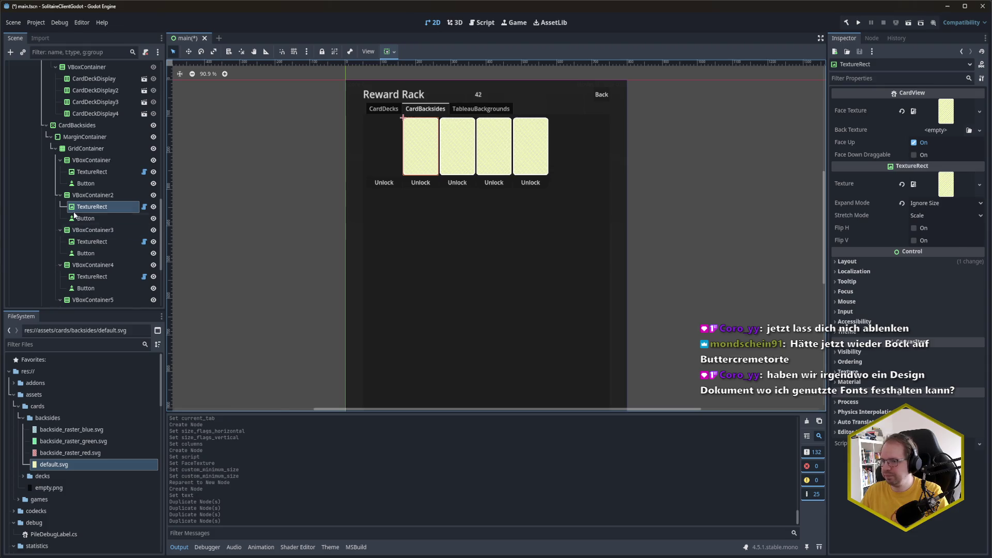
Give cards two, three and four the blue, green and red backside face textures, then save
mouse_move(78, 430)
mouse_down()
mouse_move(925, 204)
mouse_move(950, 115)
mouse_up()
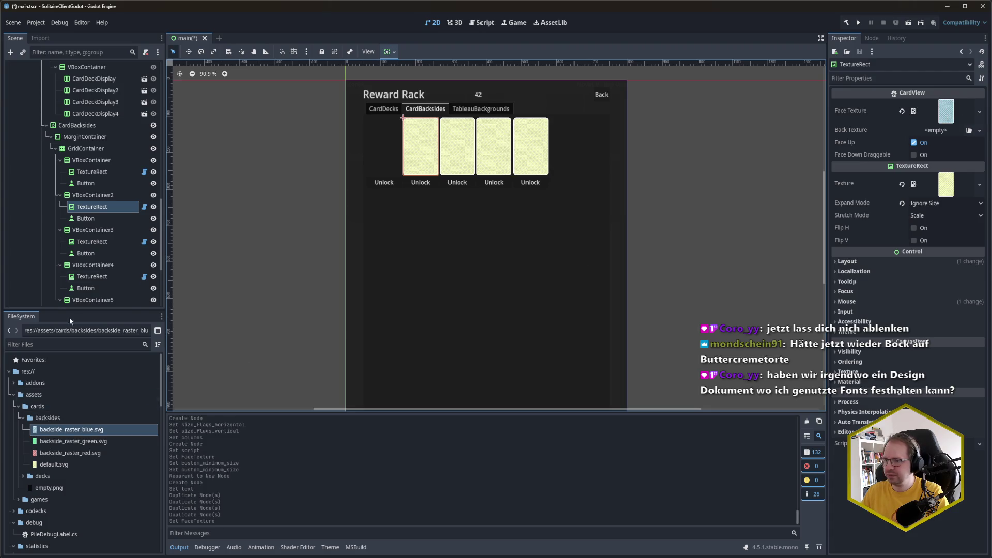
click(115, 243)
mouse_move(73, 441)
mouse_down()
mouse_move(540, 355)
mouse_move(949, 125)
mouse_up()
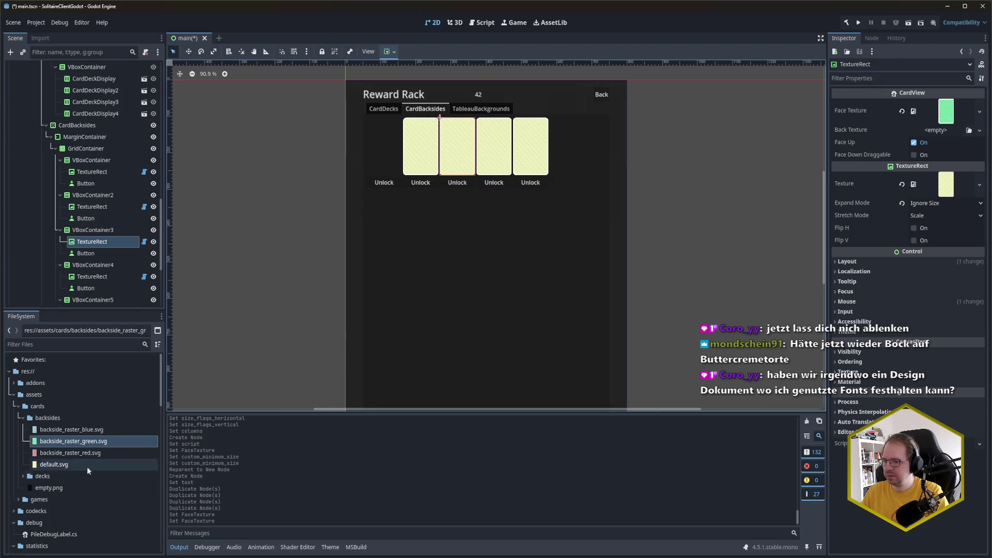
click(71, 453)
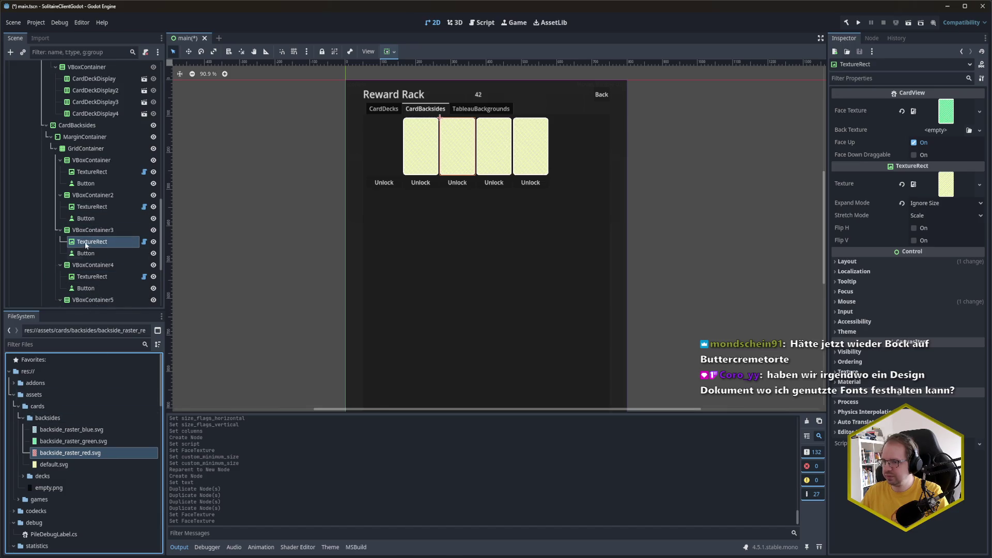
click(92, 278)
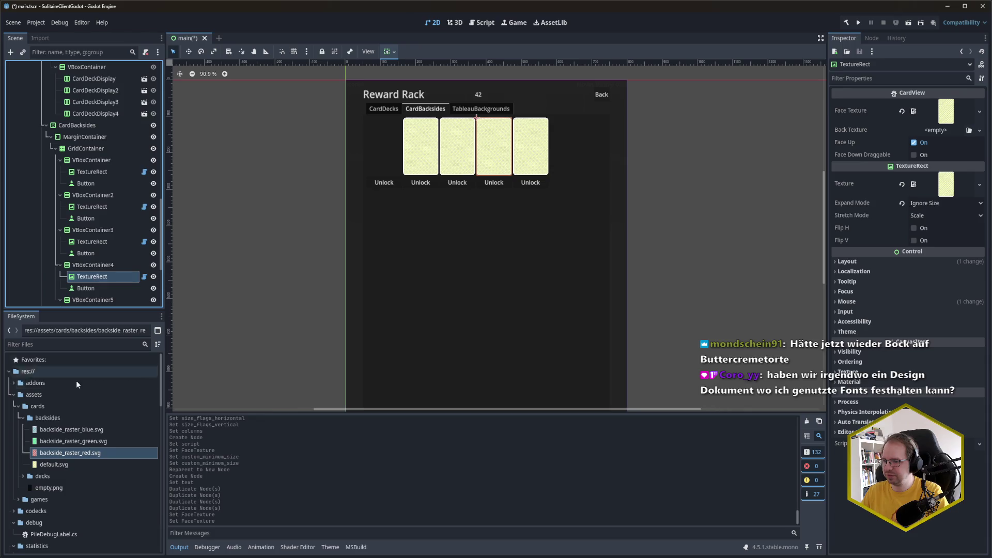
mouse_move(88, 453)
mouse_down()
mouse_move(614, 320)
mouse_move(946, 111)
mouse_up()
key(ctrl+s)
Collapse all five VBoxContainer slots, select them together, and duplicate them as a group
scroll(88, 279, down, 2)
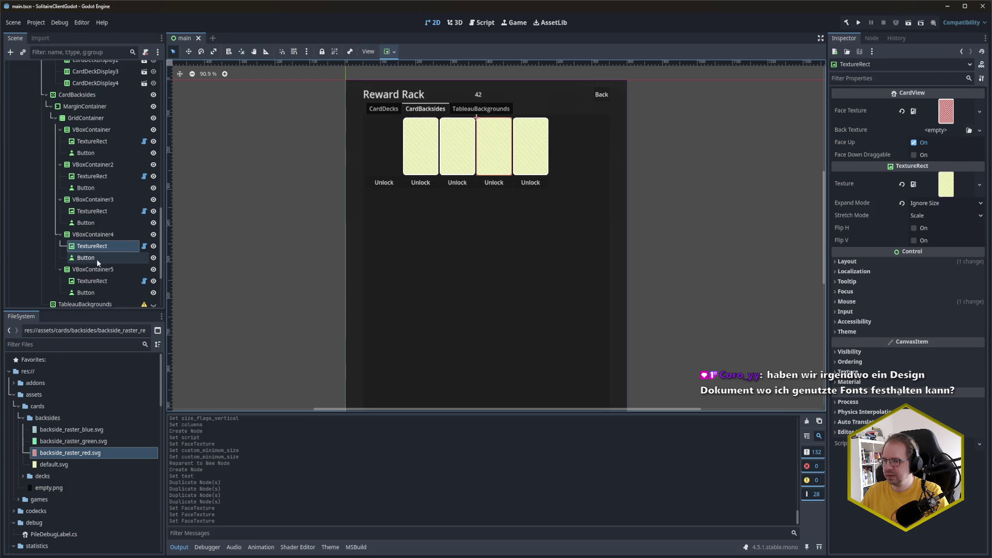
click(61, 270)
click(60, 234)
click(61, 200)
click(60, 164)
click(60, 129)
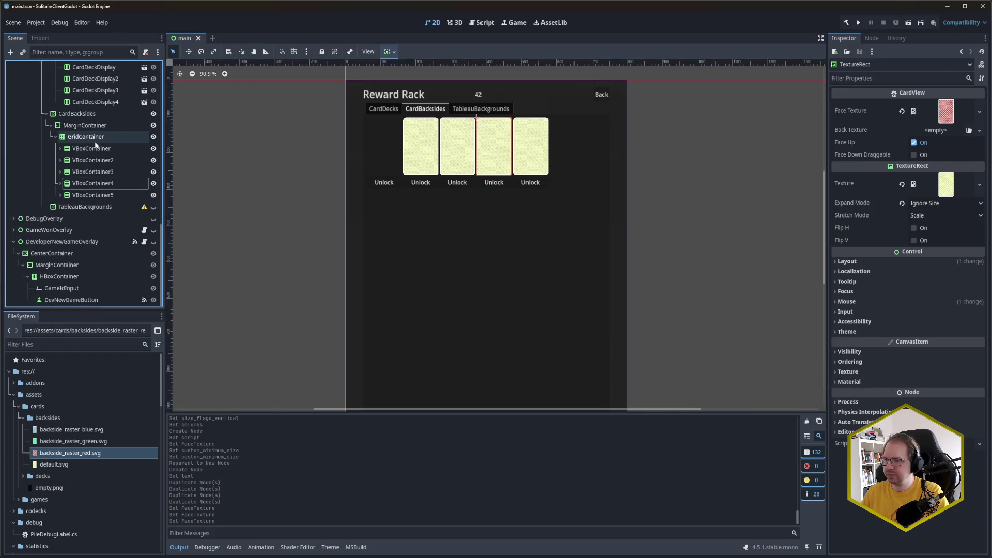
click(95, 148)
shift+click(95, 195)
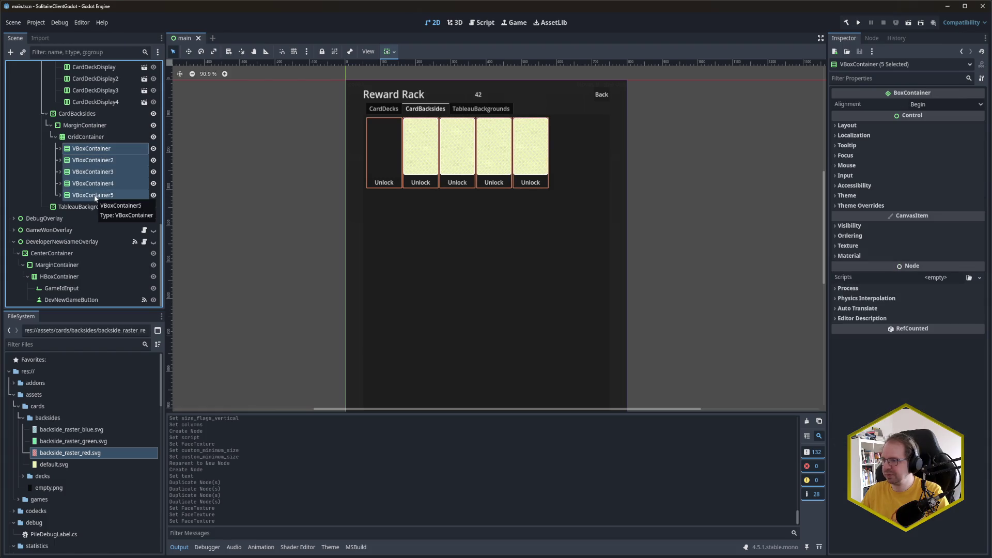
key(ctrl+d)
key(ctrl+d)
key(ctrl+d)
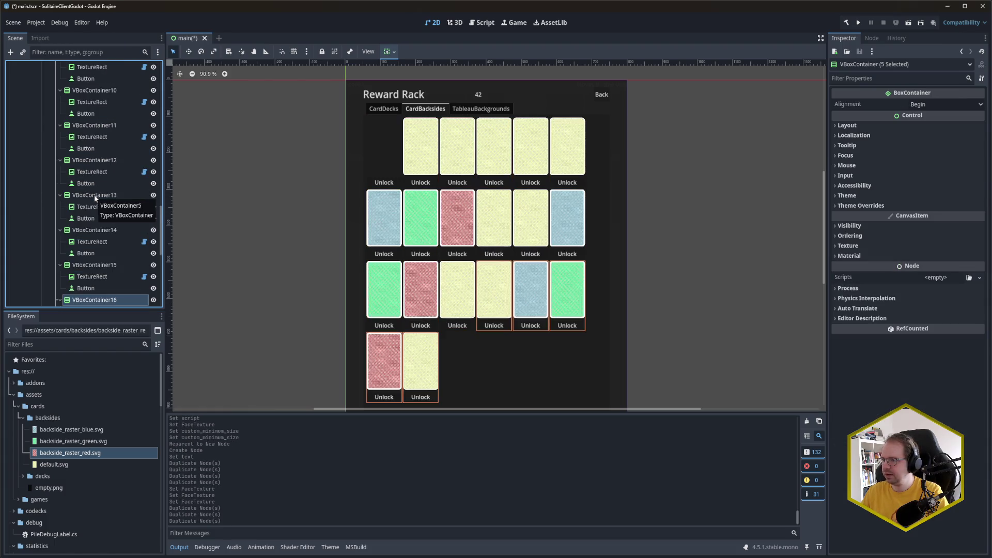
click(684, 289)
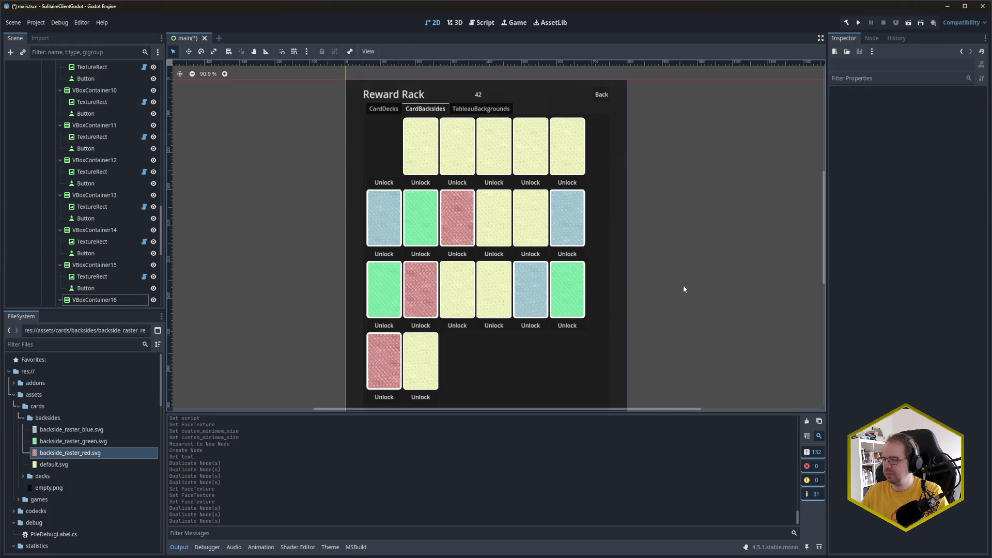